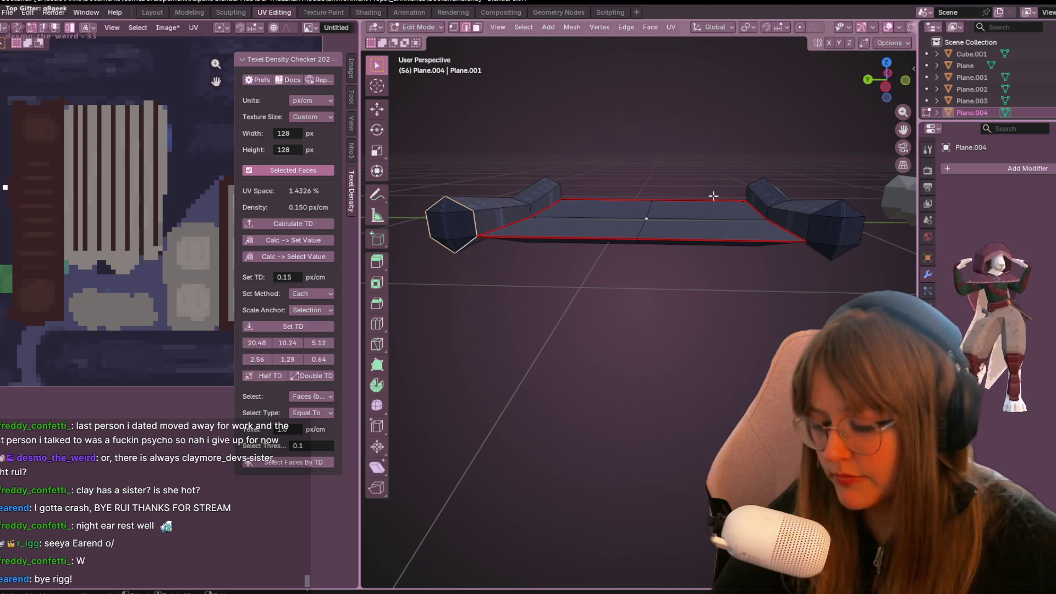
# Select every face of the scroll mesh Plane.004 and unwrap it over the pixel texture.
pyautogui.moveTo(773, 205)
pyautogui.mouseDown(button='middle')
pyautogui.moveTo(766, 226)
pyautogui.moveTo(550, 191)
pyautogui.moveTo(543, 170)
pyautogui.moveTo(570, 191)
pyautogui.mouseUp(button='middle')
pyautogui.rightClick(762, 219)
pyautogui.press('Escape')
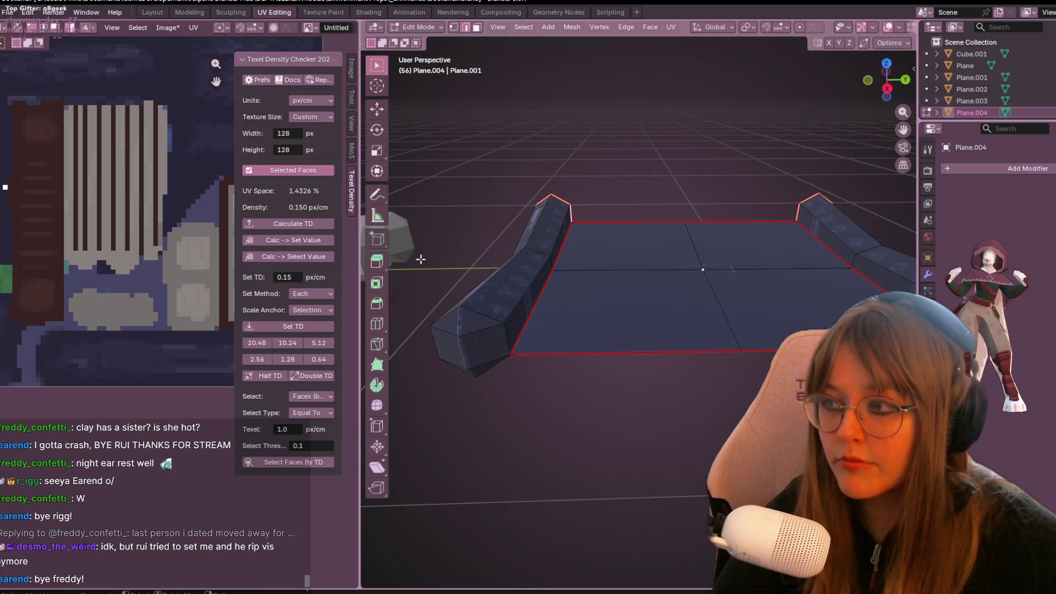
pyautogui.moveTo(470, 318); pyautogui.dragTo(594, 335, button='middle')
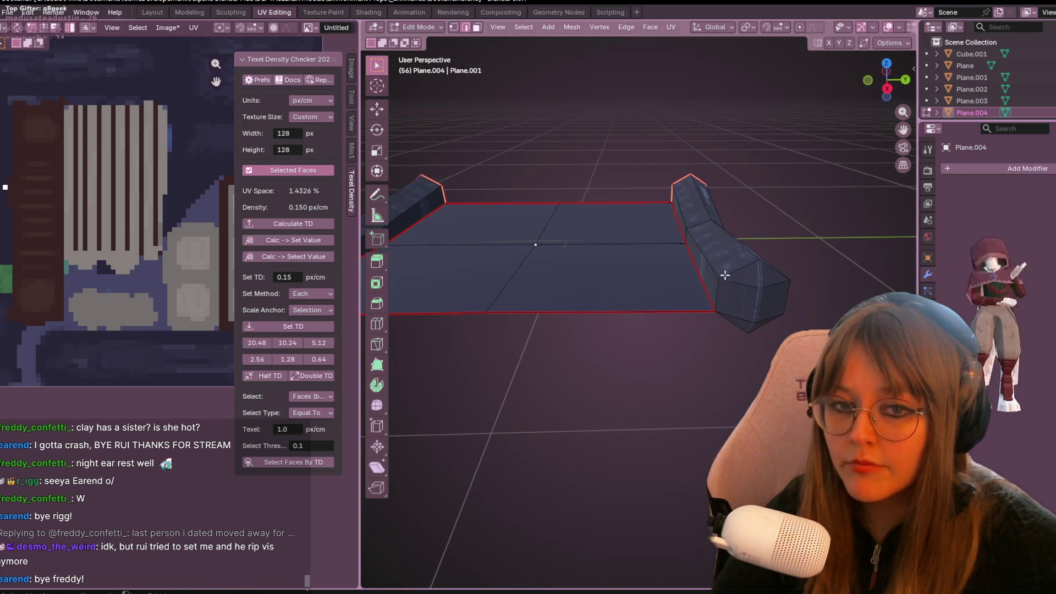
pyautogui.rightClick(744, 309)
pyautogui.press('Escape')
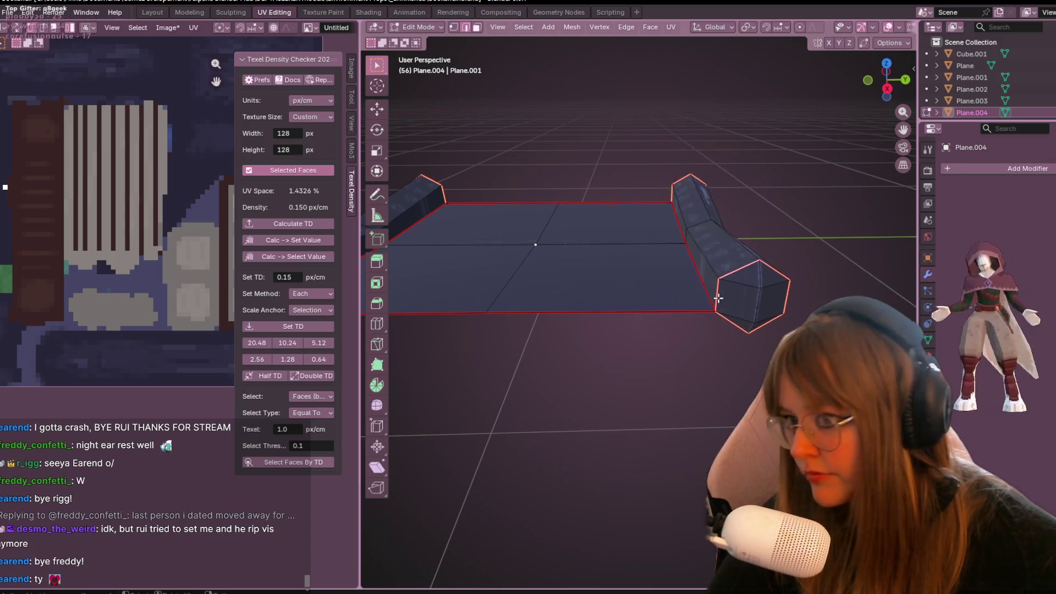
pyautogui.scroll(-3, 731, 275)
pyautogui.press('a')
pyautogui.press('u')
pyautogui.click(723, 242)
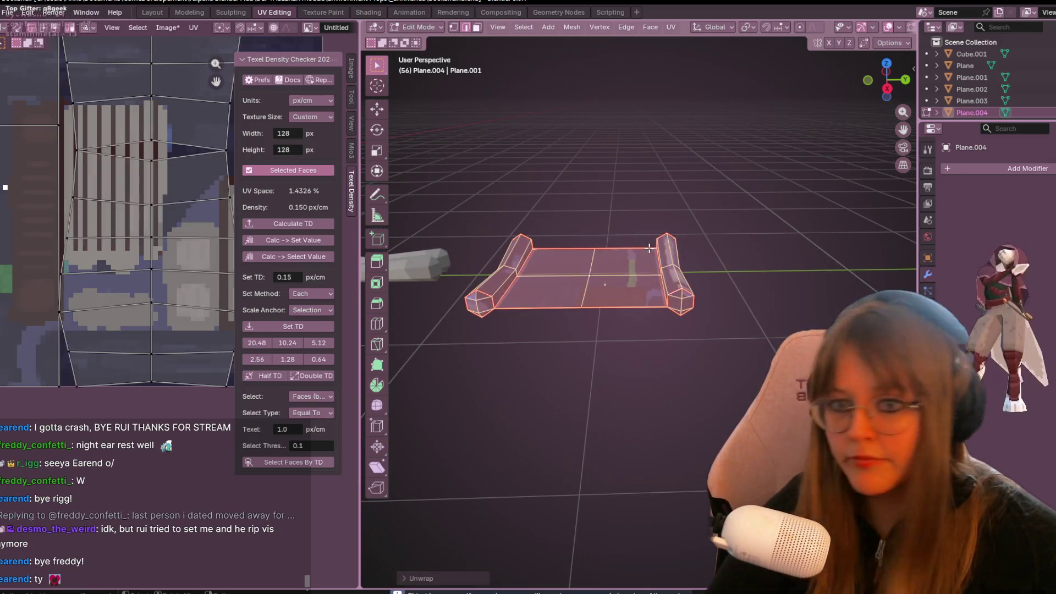
# Select all the scroll's UV islands and set their texel density to 0.15 px/cm.
pyautogui.scroll(-2, 721, 228)
pyautogui.scroll(-5, 167, 228)
pyautogui.press('a')
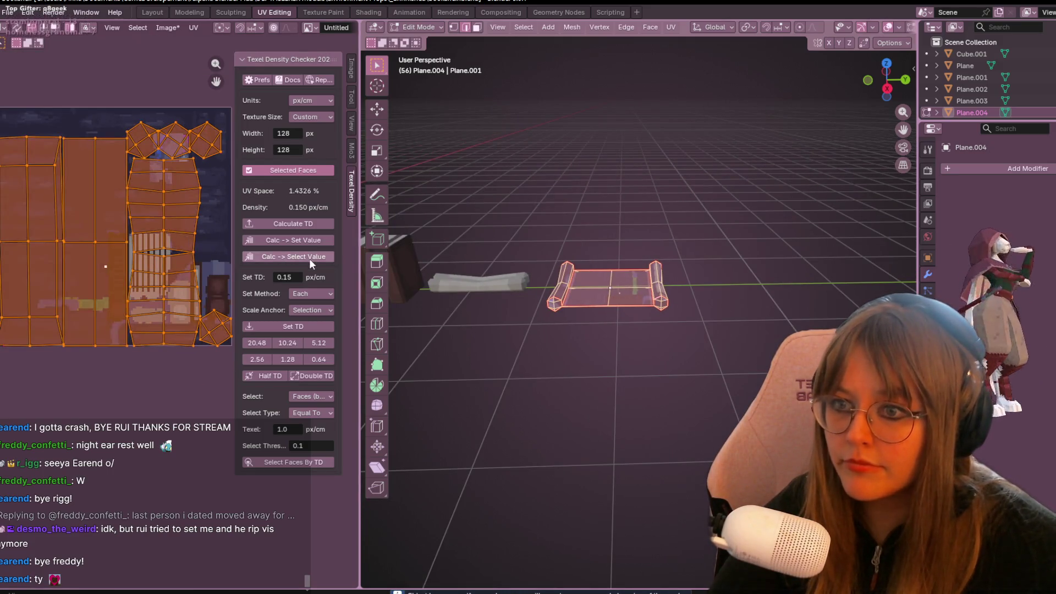
pyautogui.click(292, 326)
pyautogui.scroll(4, 190, 303)
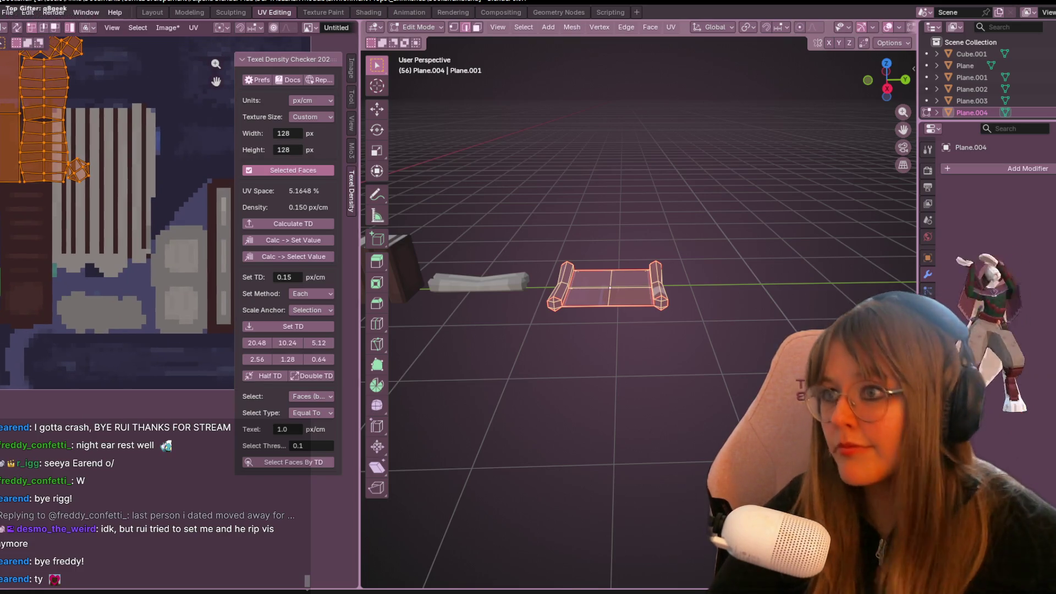
# Shrink the tall UV island and move it lower right on the texture.
pyautogui.click(55, 156)
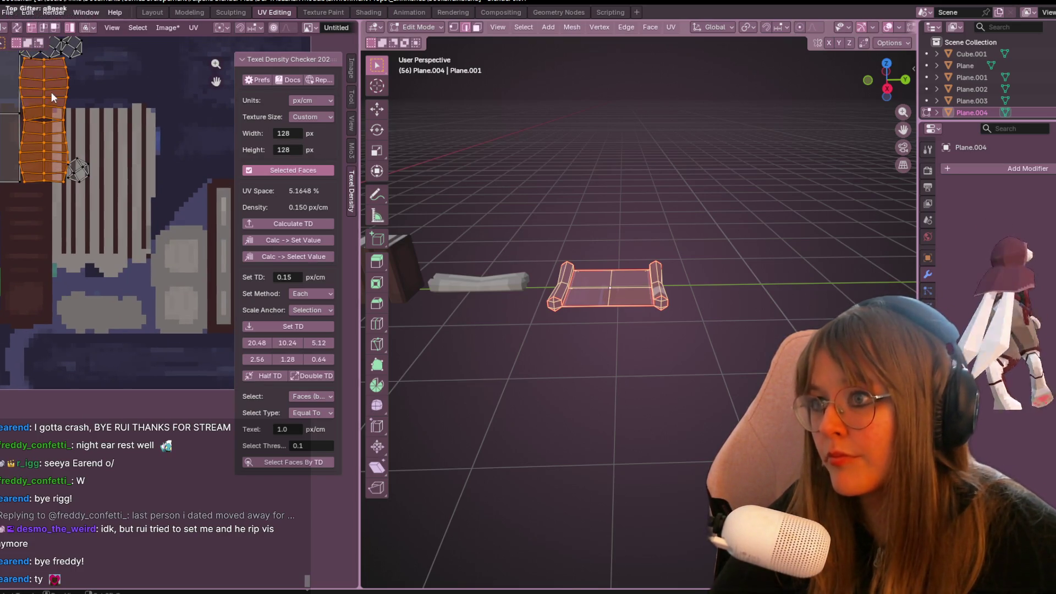
pyautogui.press('g')
pyautogui.press('s')
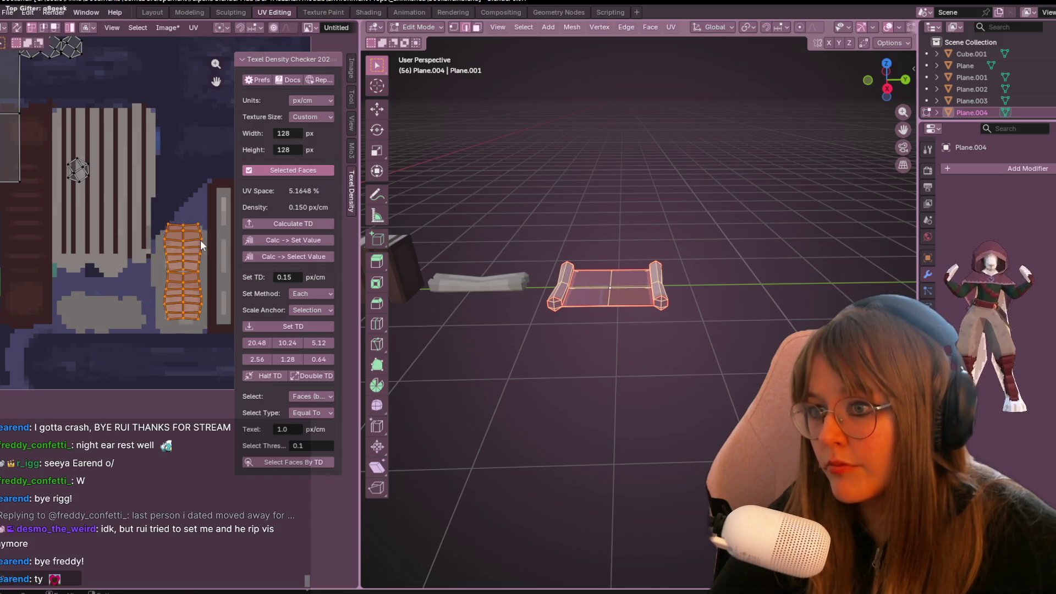
pyautogui.click(193, 245)
# Move the two hexagonal UV islands to new spots, side by side.
pyautogui.moveTo(90, 169); pyautogui.dragTo(124, 221, button='middle')
pyautogui.click(124, 221)
pyautogui.press('g')
pyautogui.click(182, 344)
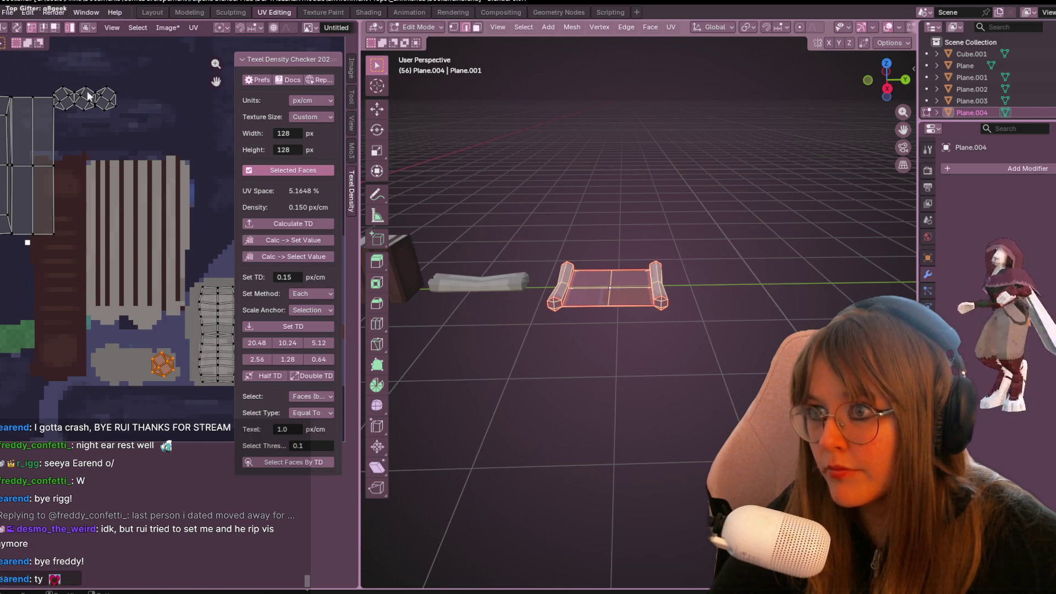
pyautogui.moveTo(106, 114); pyautogui.dragTo(106, 114)
pyautogui.press('g')
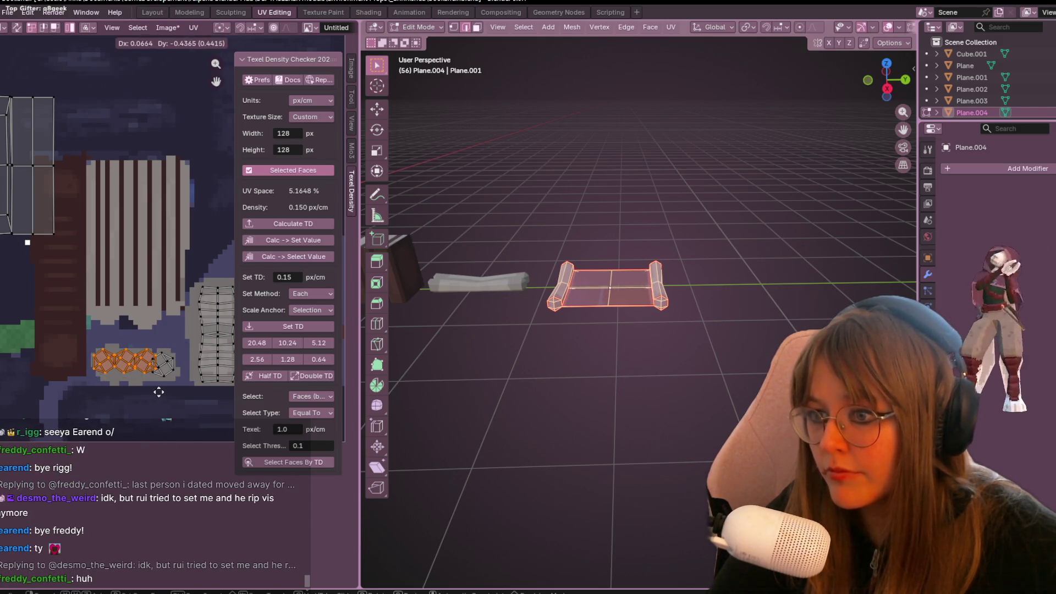
pyautogui.click(153, 396)
# Push the left hexagonal island up against the right-hand one.
pyautogui.click(166, 359)
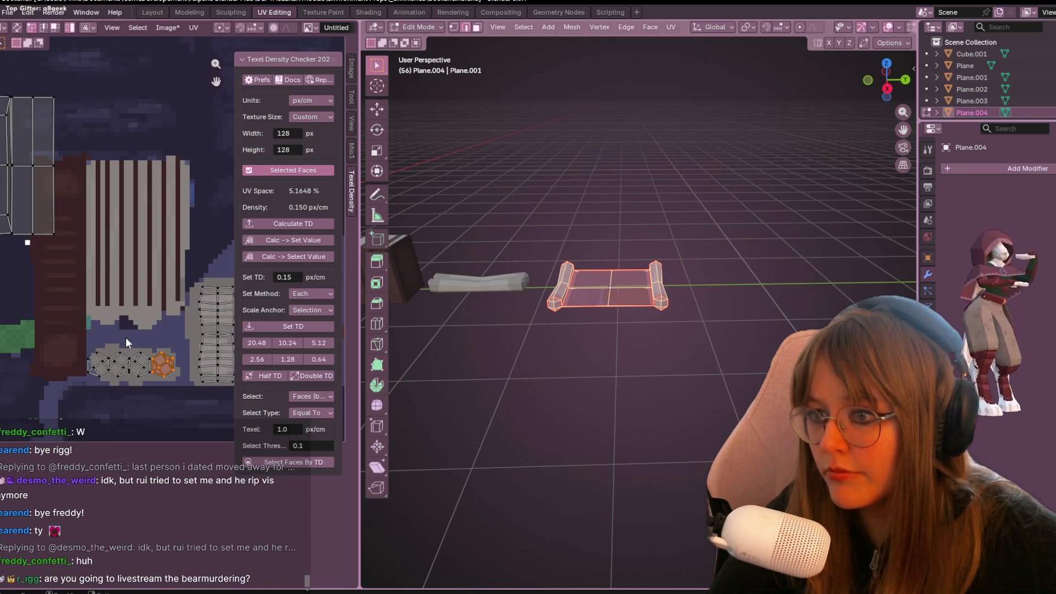
pyautogui.moveTo(148, 381); pyautogui.dragTo(170, 385)
pyautogui.press('g')
pyautogui.click(174, 383)
pyautogui.click(169, 360)
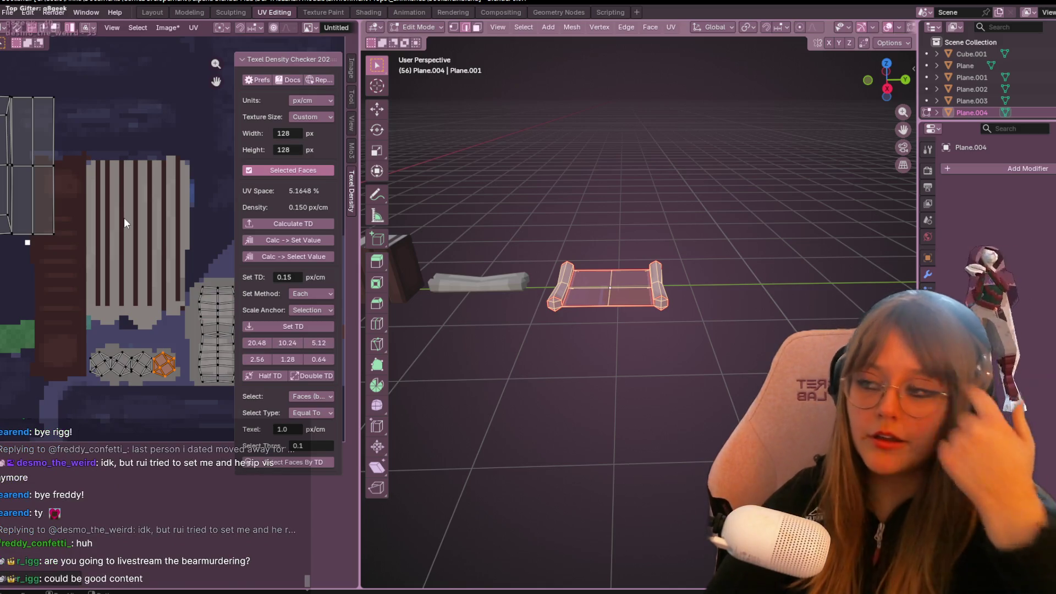
pyautogui.scroll(-3, 123, 216)
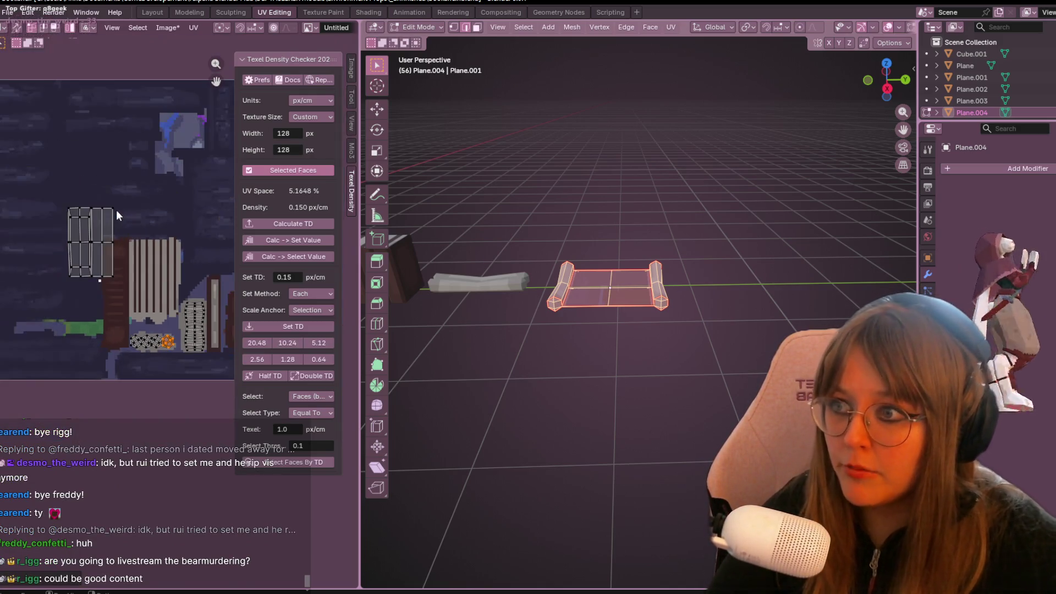
# Move the scroll sheet's UV strip onto the blue parchment area of the texture.
pyautogui.click(88, 255)
pyautogui.moveTo(88, 256); pyautogui.dragTo(32, 303, button='middle')
pyautogui.moveTo(426, 337); pyautogui.dragTo(544, 404, button='middle')
pyautogui.hotkey('alt', 'a')
pyautogui.click(44, 297)
pyautogui.press('g')
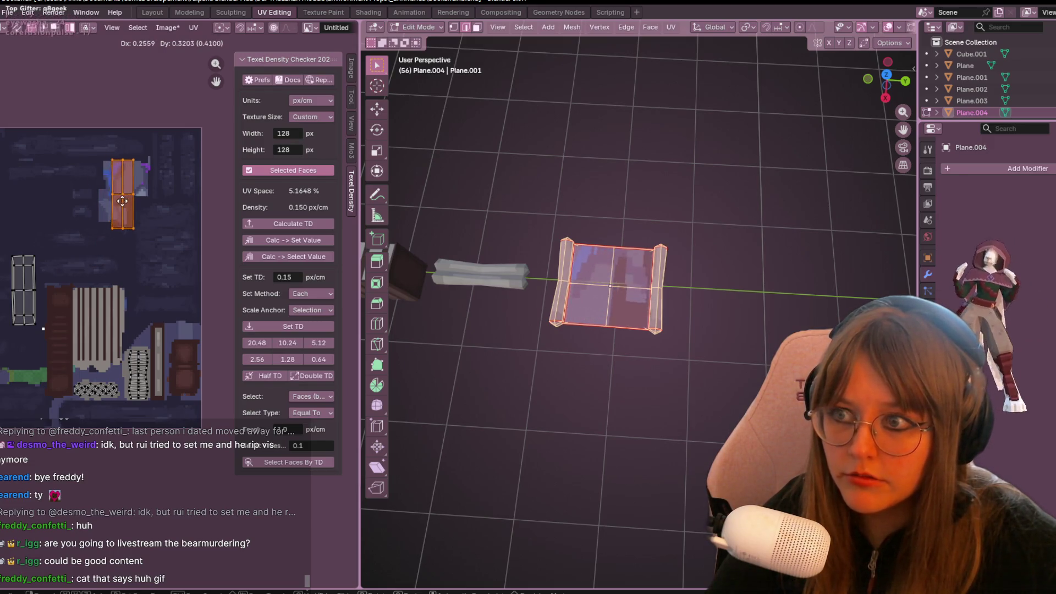
pyautogui.click(115, 199)
# Leave mesh editing and return to Object Mode.
pyautogui.scroll(4, 436, 271)
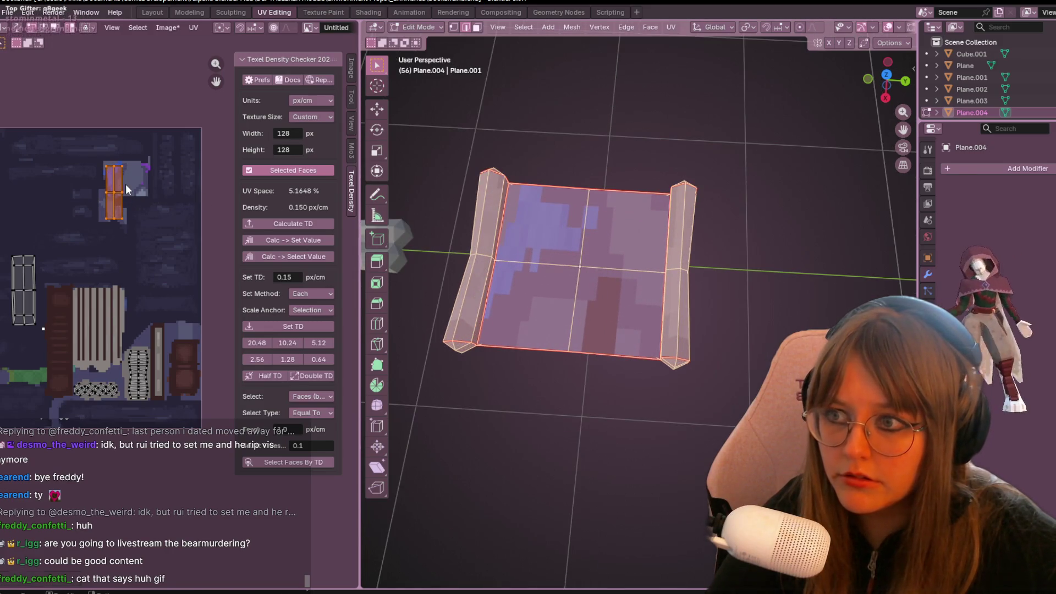
pyautogui.scroll(-3, 662, 184)
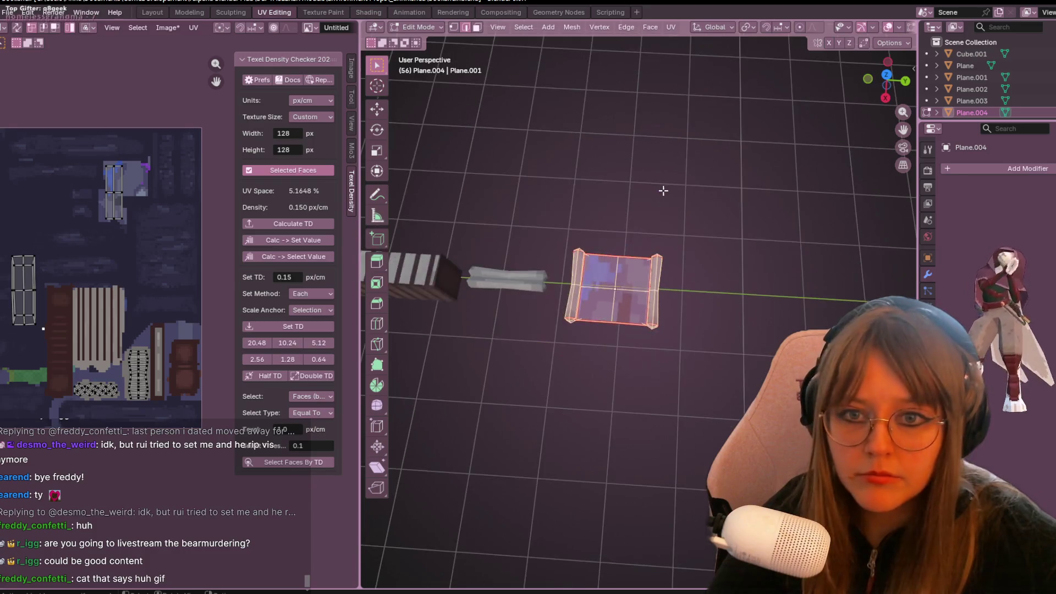
pyautogui.press('Tab')
pyautogui.scroll(-3, 662, 183)
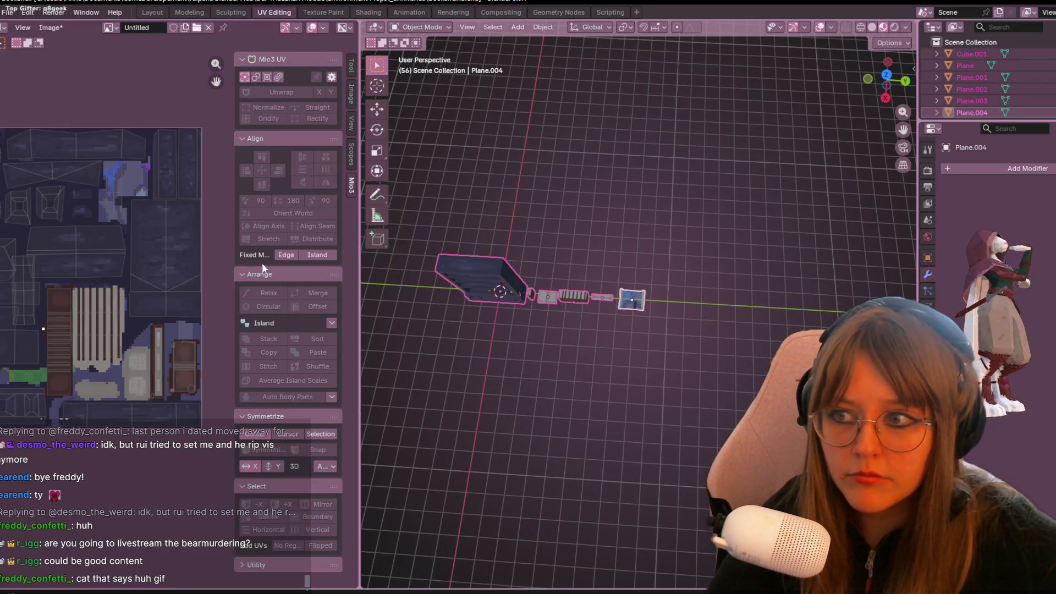
# Select all props, enter Edit Mode with every face selected, and review their UV islands.
pyautogui.scroll(3, 169, 283)
pyautogui.click(637, 304)
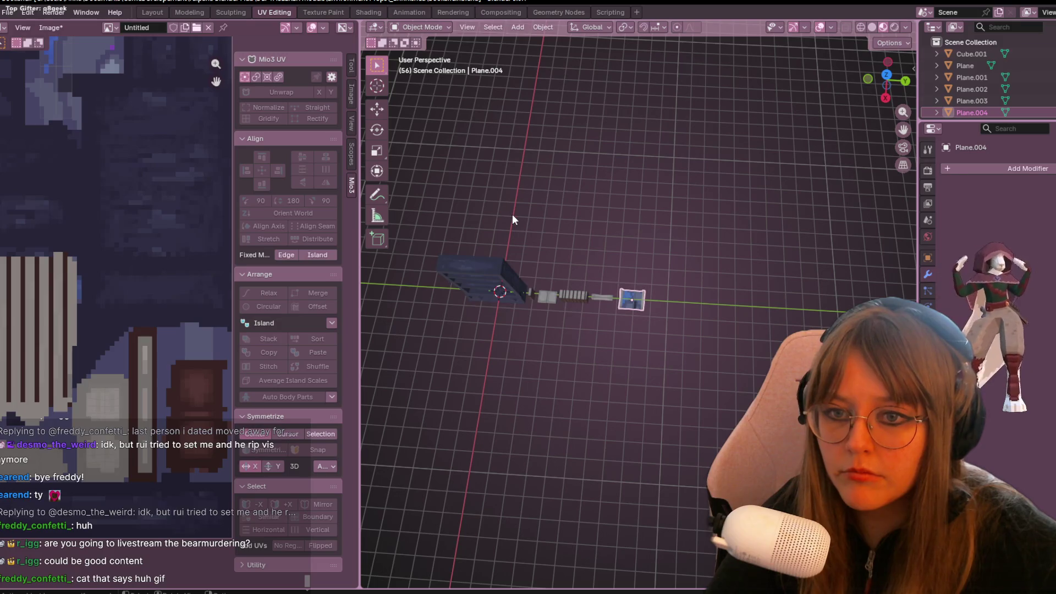
pyautogui.press('a')
pyautogui.press('Tab')
pyautogui.moveTo(644, 301); pyautogui.dragTo(429, 248, button='middle')
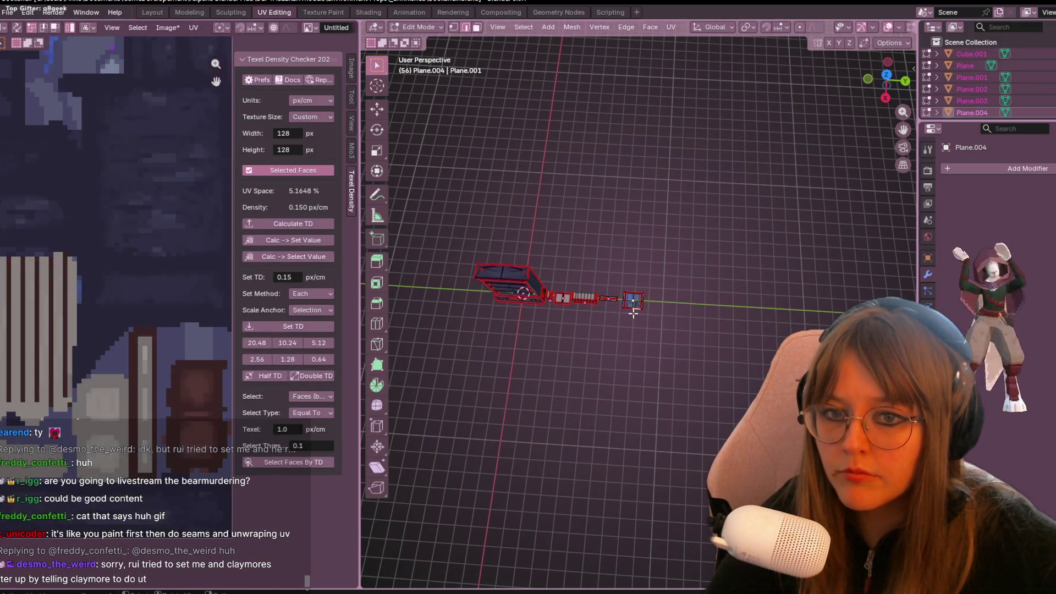
pyautogui.press('a')
pyautogui.scroll(-5, 135, 290)
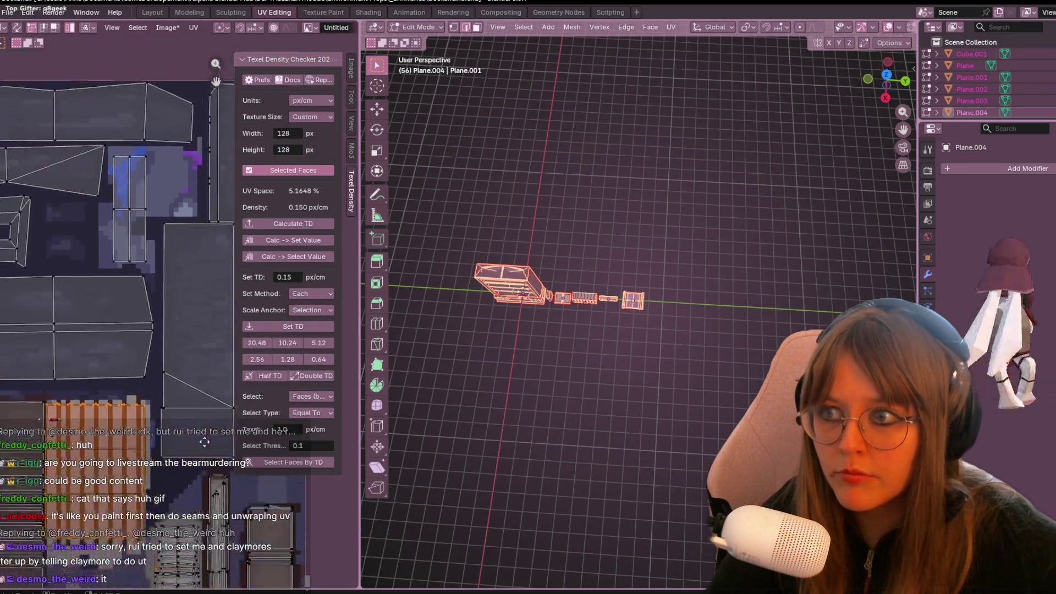
pyautogui.moveTo(88, 262)
pyautogui.mouseDown(button='middle')
pyautogui.moveTo(122, 228)
pyautogui.moveTo(118, 155)
pyautogui.mouseUp(button='middle')
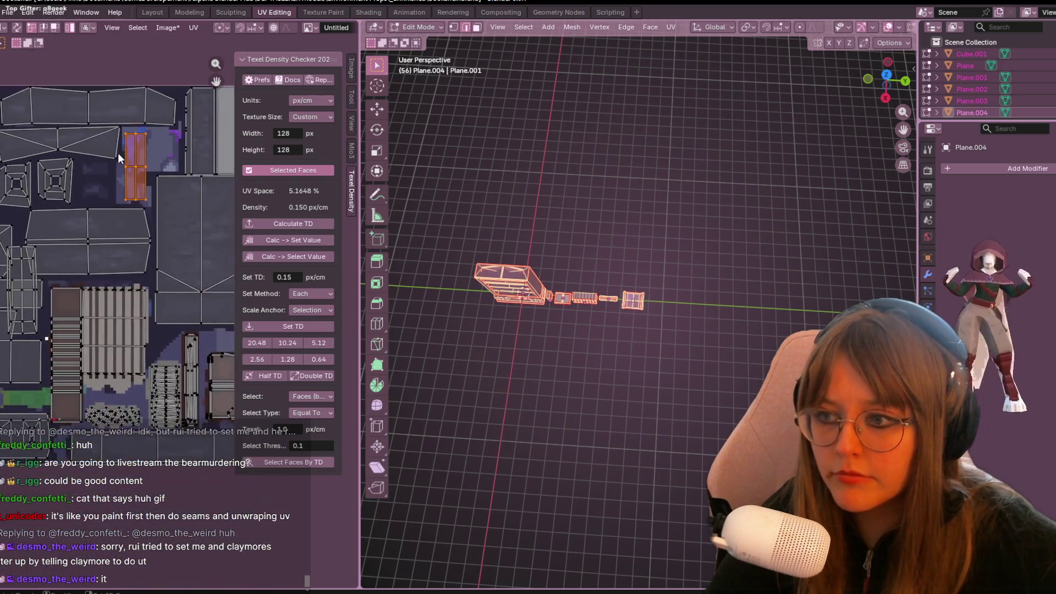
pyautogui.scroll(-2, 179, 191)
pyautogui.scroll(3, 187, 198)
pyautogui.moveTo(183, 199)
pyautogui.mouseDown(button='middle')
pyautogui.moveTo(127, 197)
pyautogui.moveTo(89, 246)
pyautogui.moveTo(141, 329)
pyautogui.moveTo(135, 302)
pyautogui.moveTo(202, 294)
pyautogui.mouseUp(button='middle')
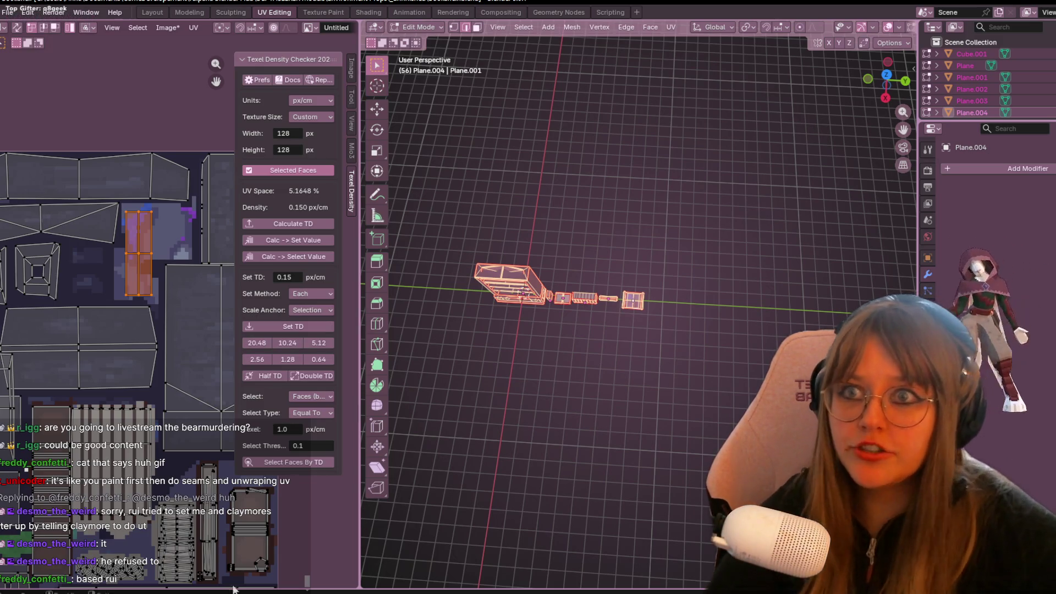
pyautogui.hotkey('alt', 'a')
# Re-unwrap the scroll sheet, apply the set texel density, and move its island onto the blue area.
pyautogui.scroll(6, 622, 296)
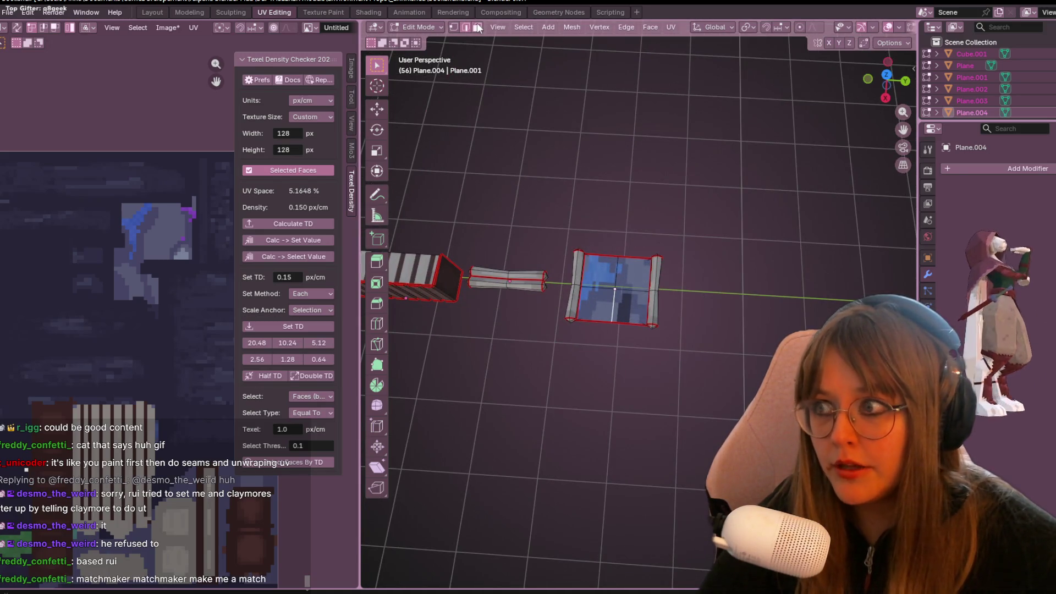
pyautogui.click(609, 311)
pyautogui.hotkey('ctrl', 'l')
pyautogui.press('u')
pyautogui.click(591, 301)
pyautogui.scroll(-5, 114, 401)
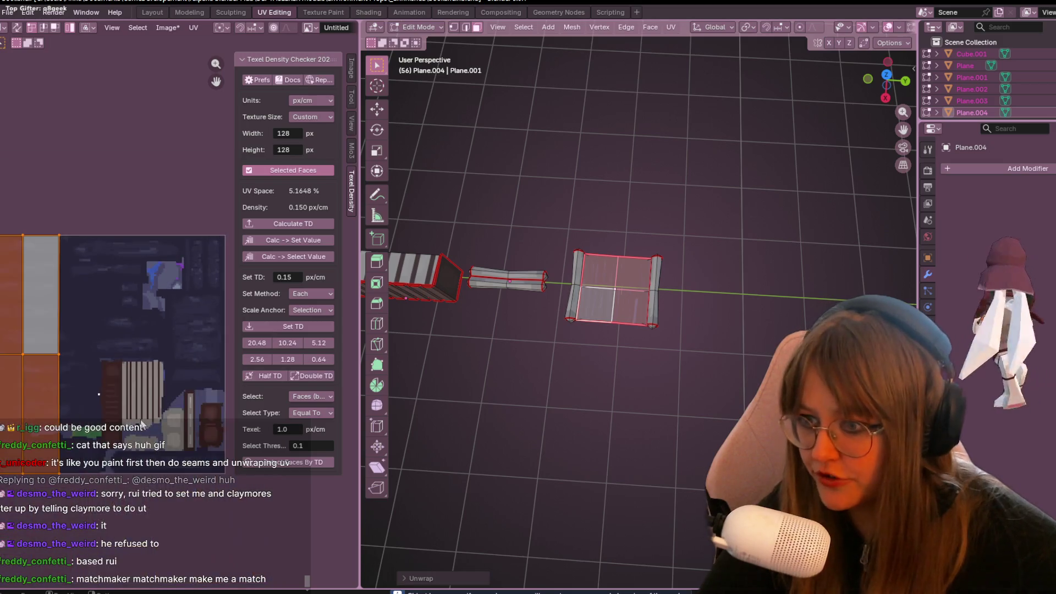
pyautogui.click(287, 326)
pyautogui.scroll(6, 494, 283)
pyautogui.moveTo(173, 335); pyautogui.dragTo(200, 286)
pyautogui.scroll(4, 202, 285)
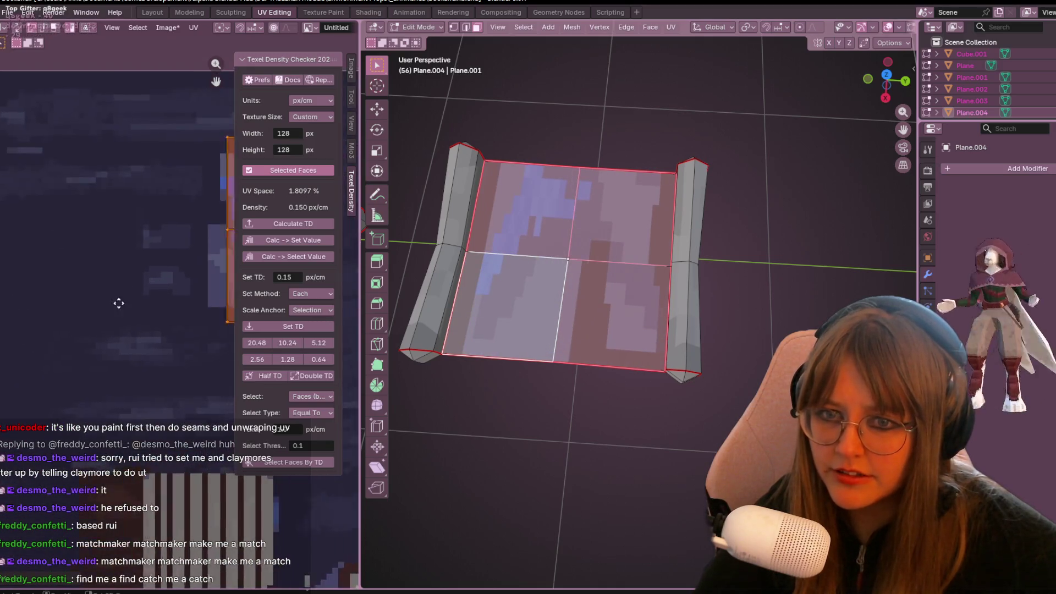
pyautogui.scroll(-3, 127, 299)
# Orbit around the scroll to inspect both rolled ends, then select all its faces.
pyautogui.moveTo(550, 264)
pyautogui.mouseDown(button='middle')
pyautogui.moveTo(599, 242)
pyautogui.moveTo(603, 297)
pyautogui.mouseUp(button='middle')
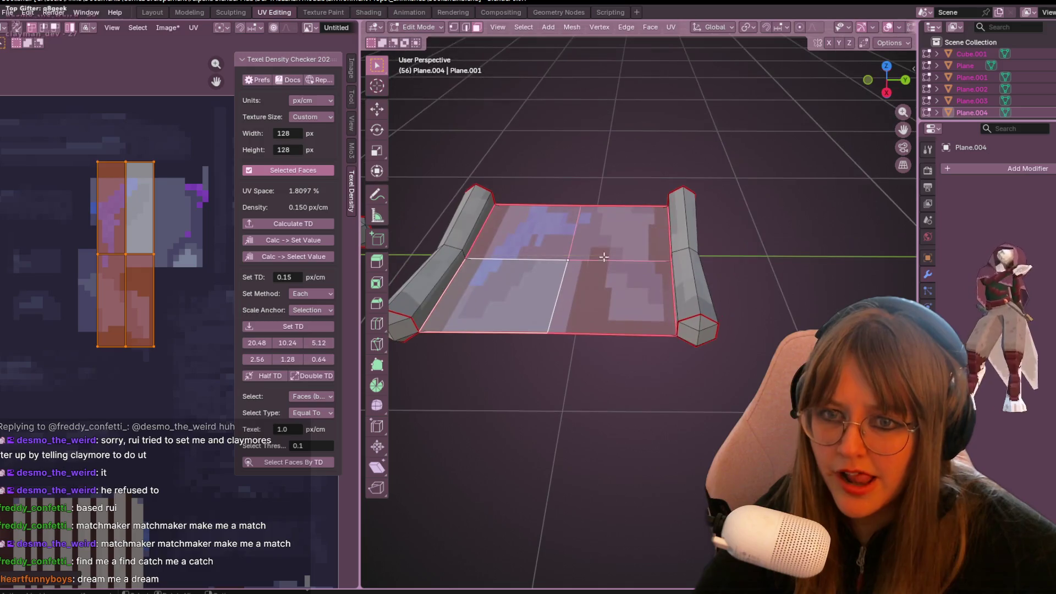
pyautogui.scroll(-3, 864, 31)
pyautogui.moveTo(550, 248); pyautogui.dragTo(489, 221, button='middle')
pyautogui.hotkey('alt', 'a')
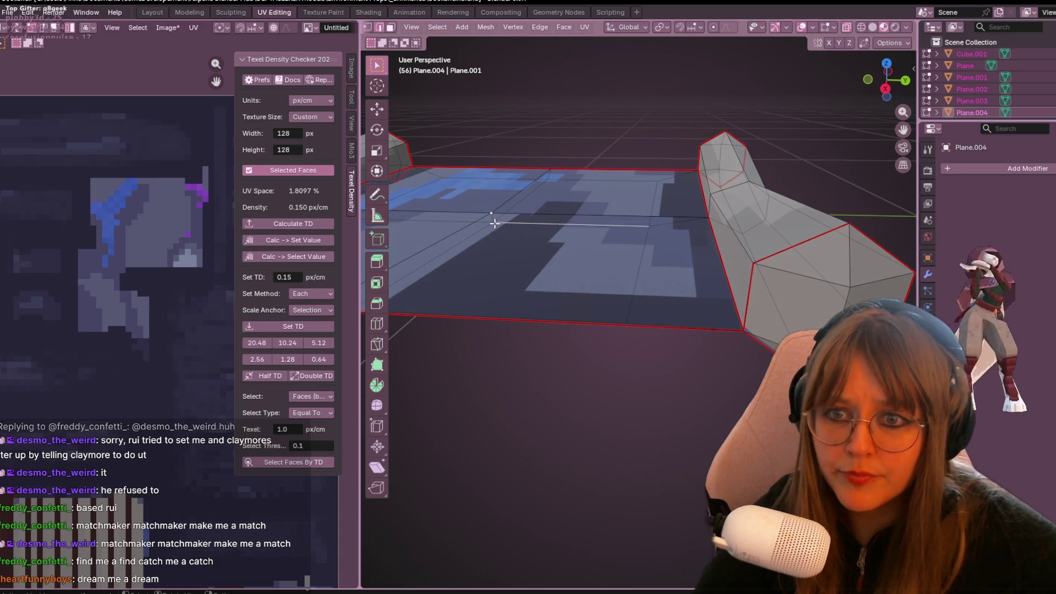
pyautogui.moveTo(491, 218)
pyautogui.mouseDown(button='middle')
pyautogui.moveTo(650, 273)
pyautogui.moveTo(645, 311)
pyautogui.mouseUp(button='middle')
pyautogui.press('a')
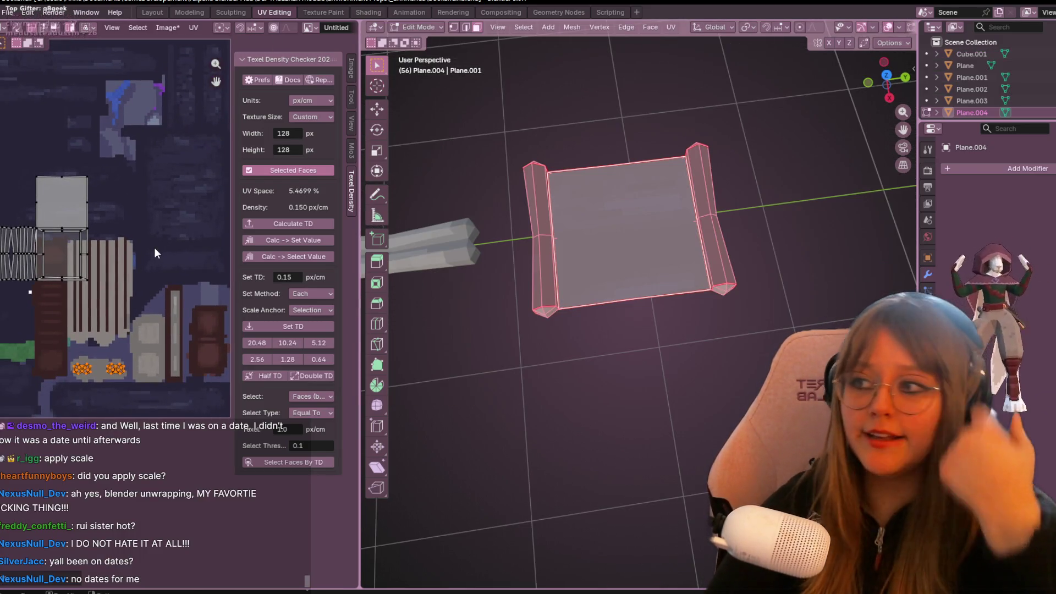
pyautogui.scroll(-5, 632, 286)
pyautogui.moveTo(632, 286)
pyautogui.mouseDown(button='middle')
pyautogui.moveTo(718, 312)
pyautogui.moveTo(564, 271)
pyautogui.mouseUp(button='middle')
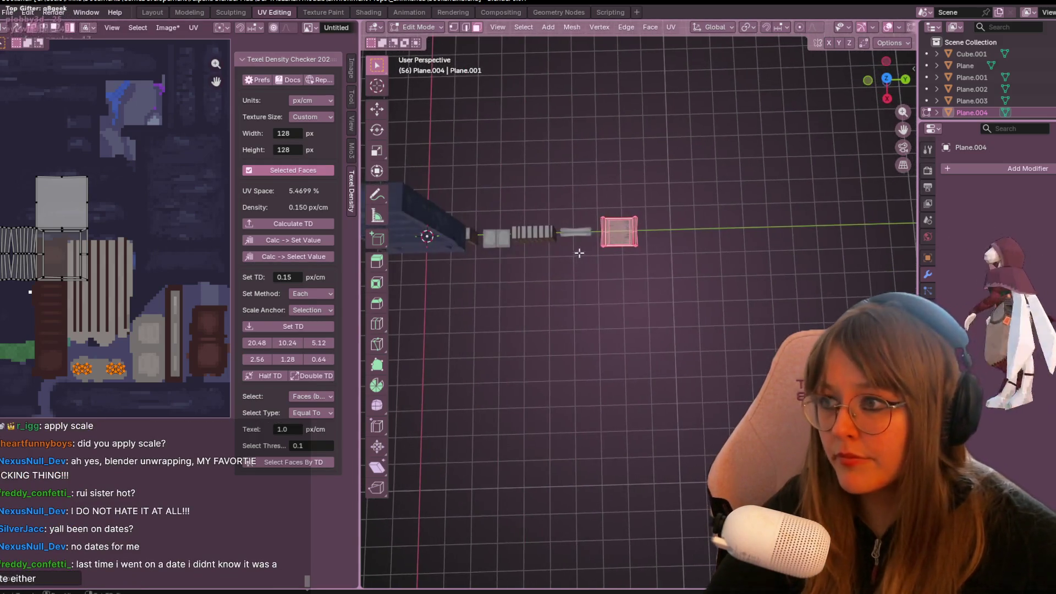
pyautogui.scroll(3, 602, 171)
pyautogui.moveTo(592, 119)
pyautogui.keyDown('shift'); pyautogui.mouseDown(button='middle')
pyautogui.moveTo(632, 140)
pyautogui.moveTo(646, 170)
pyautogui.mouseUp(button='middle'); pyautogui.keyUp('shift')
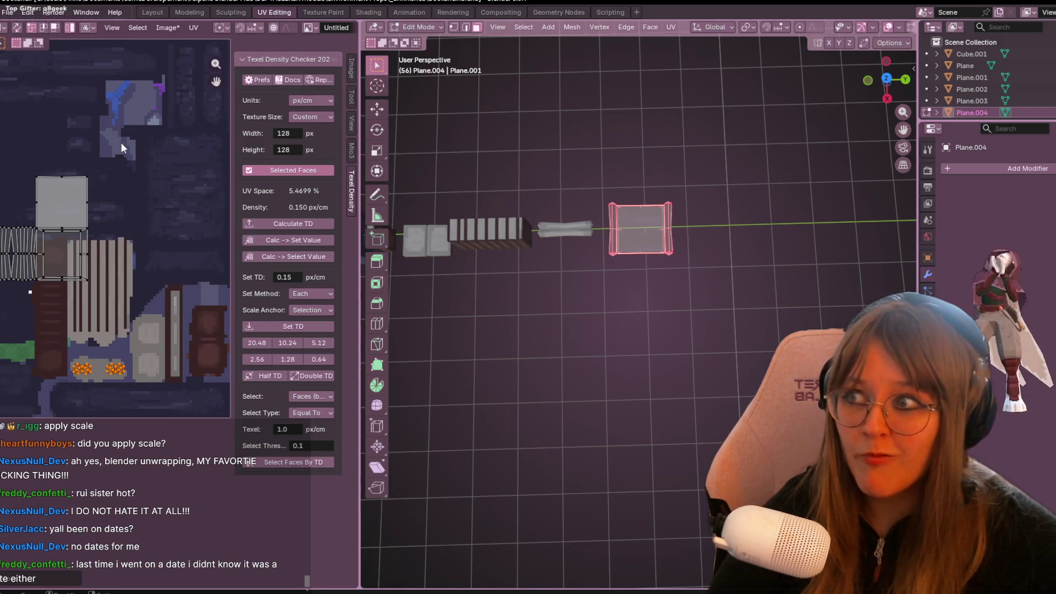
# Move and scale the scroll's flat sheet UV face to cover the pale square.
pyautogui.click(79, 268)
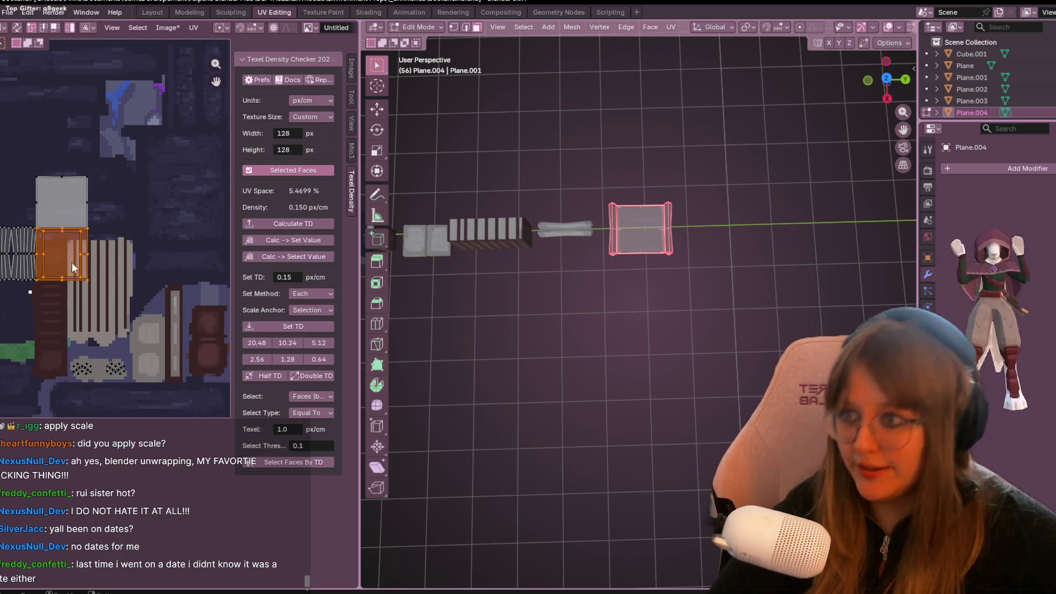
pyautogui.moveTo(137, 235)
pyautogui.mouseDown(button='middle')
pyautogui.moveTo(152, 172)
pyautogui.moveTo(120, 164)
pyautogui.mouseUp(button='middle')
pyautogui.press('s')
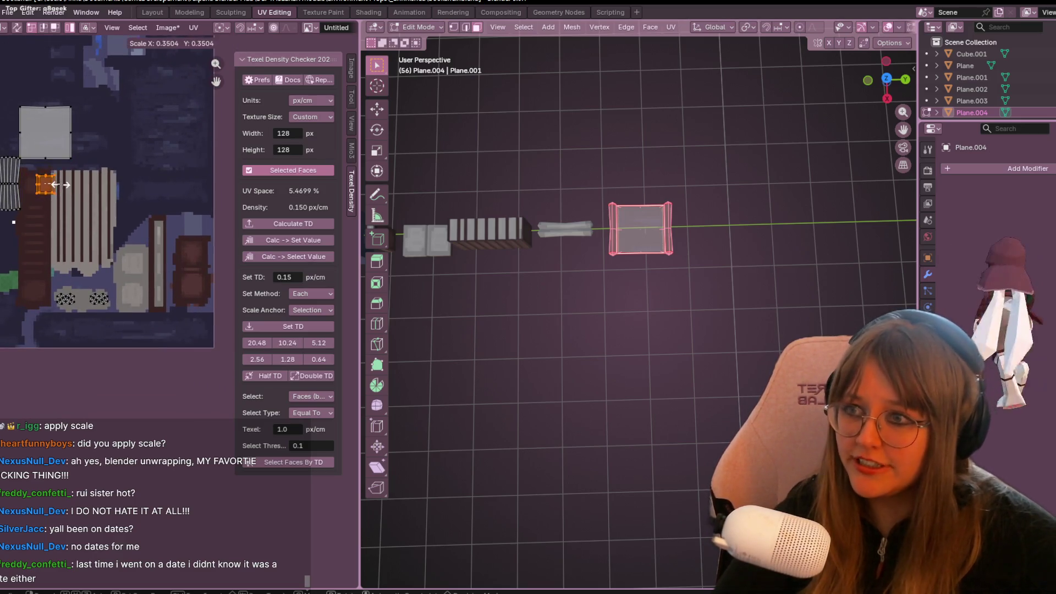
pyautogui.press('Return')
pyautogui.moveTo(101, 238); pyautogui.dragTo(100, 184, button='middle')
pyautogui.press('g')
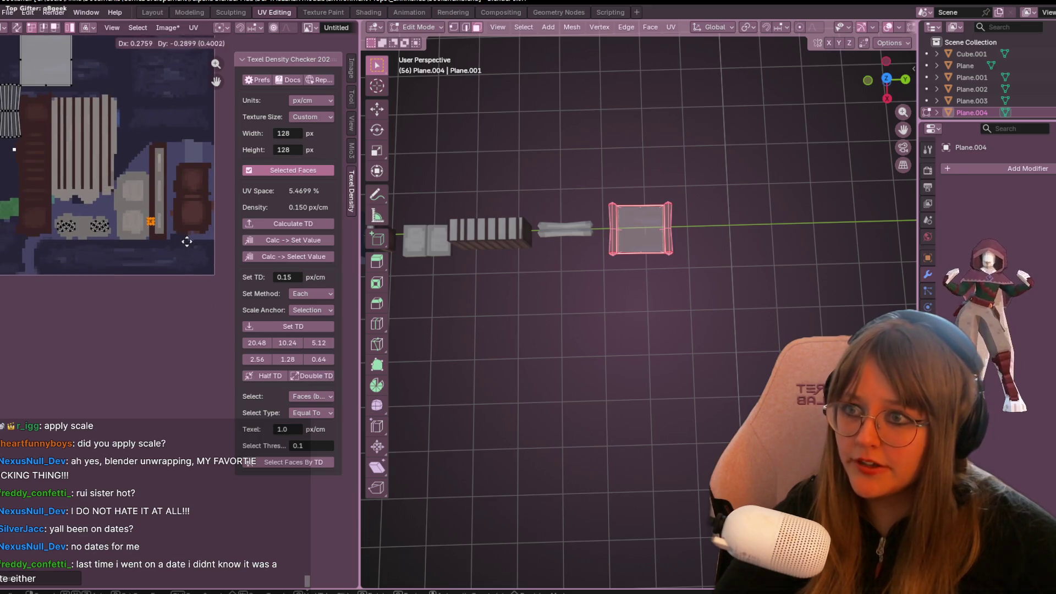
pyautogui.press('s')
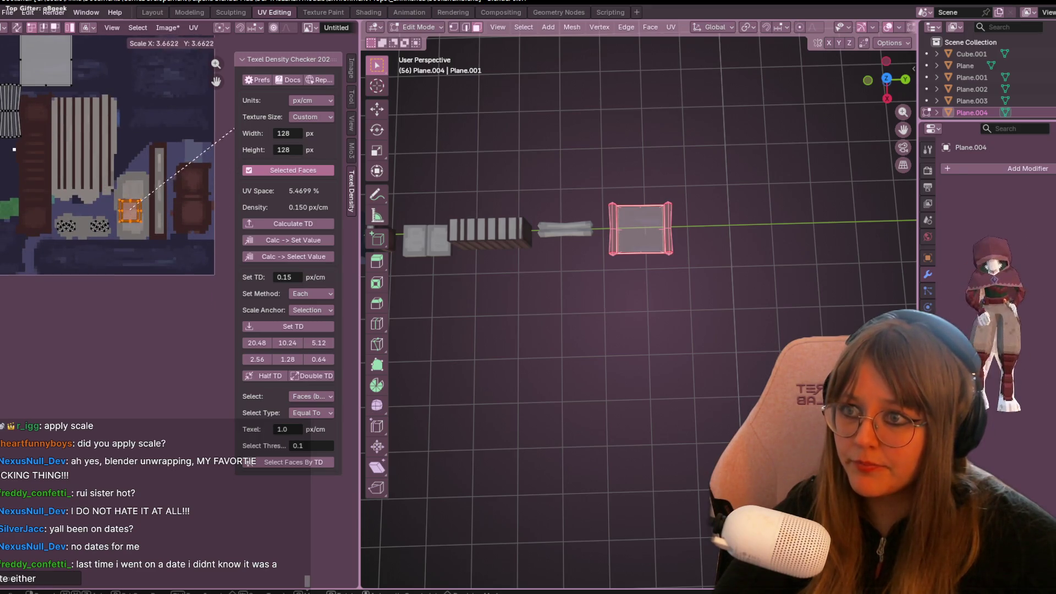
pyautogui.click(234, 130)
pyautogui.scroll(5, 143, 250)
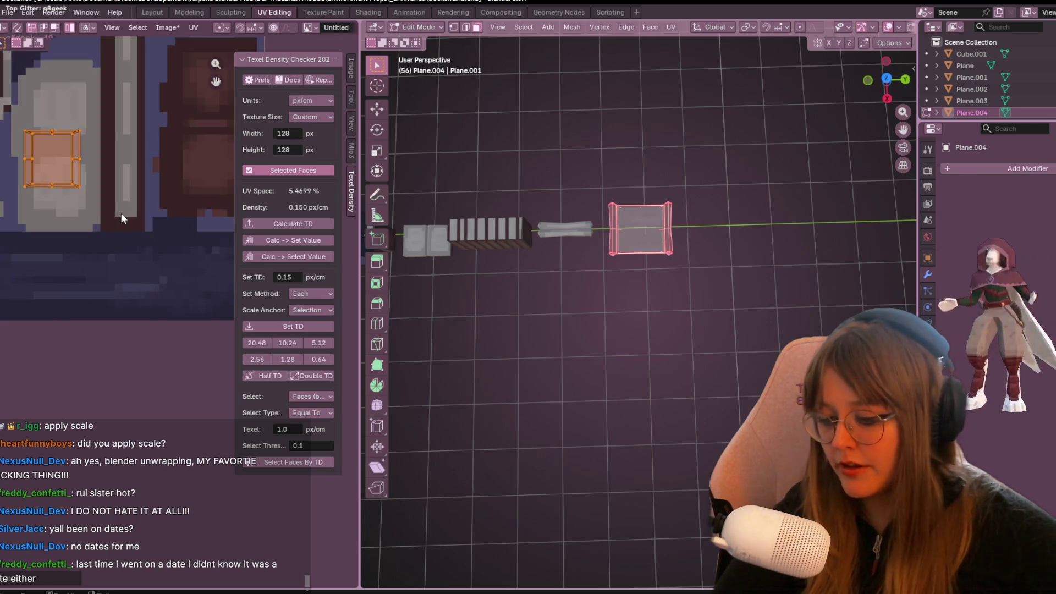
pyautogui.press('s')
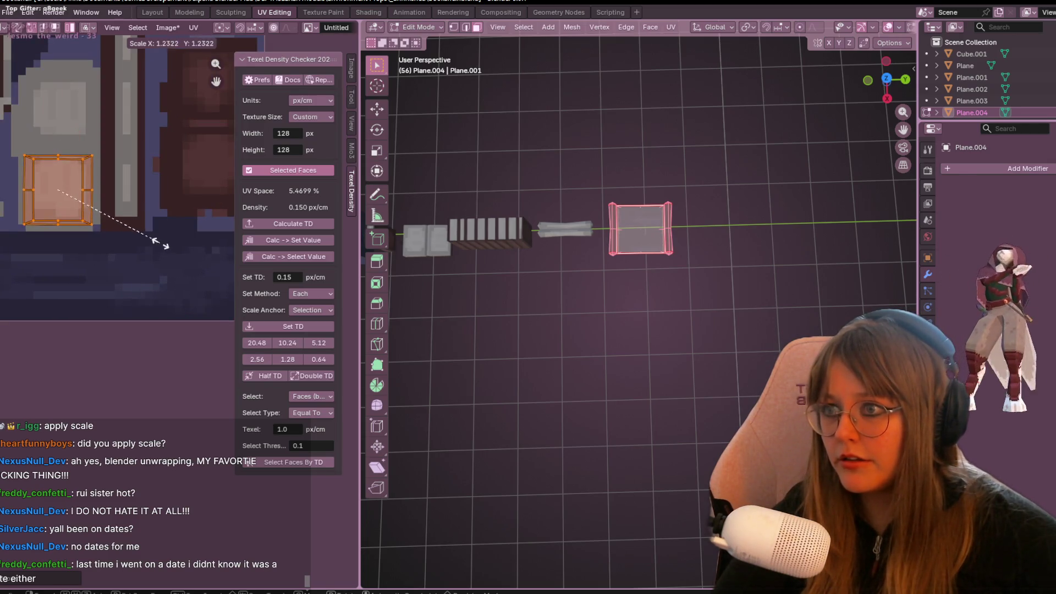
pyautogui.click(169, 231)
# Select the striped UV island of the rolled ends and move it slightly lower.
pyautogui.moveTo(96, 118)
pyautogui.mouseDown(button='middle')
pyautogui.moveTo(132, 251)
pyautogui.moveTo(96, 322)
pyautogui.mouseUp(button='middle')
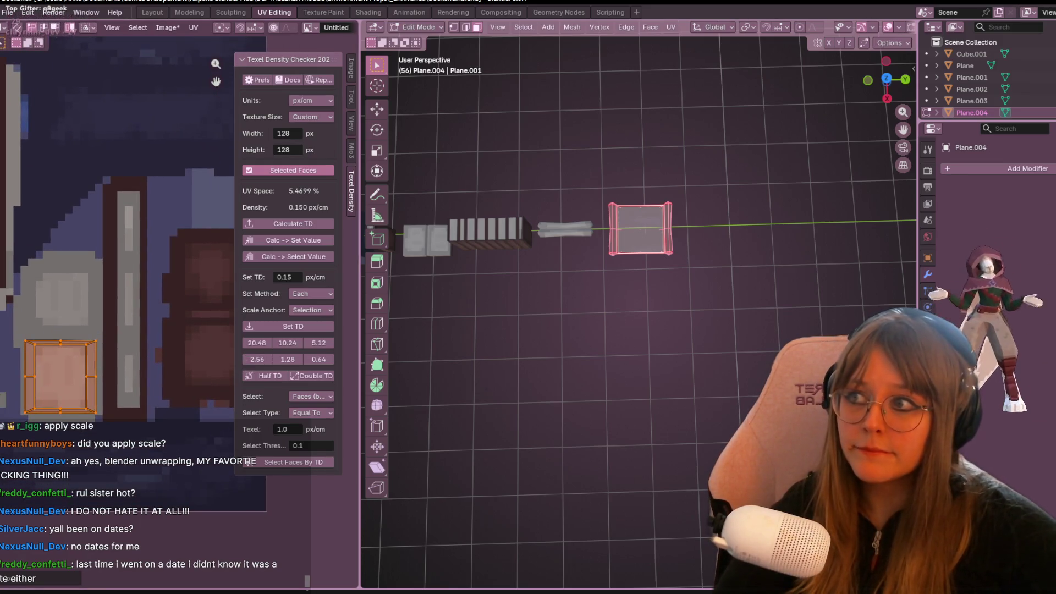
pyautogui.scroll(-4, 91, 302)
pyautogui.moveTo(55, 275); pyautogui.dragTo(125, 294, button='middle')
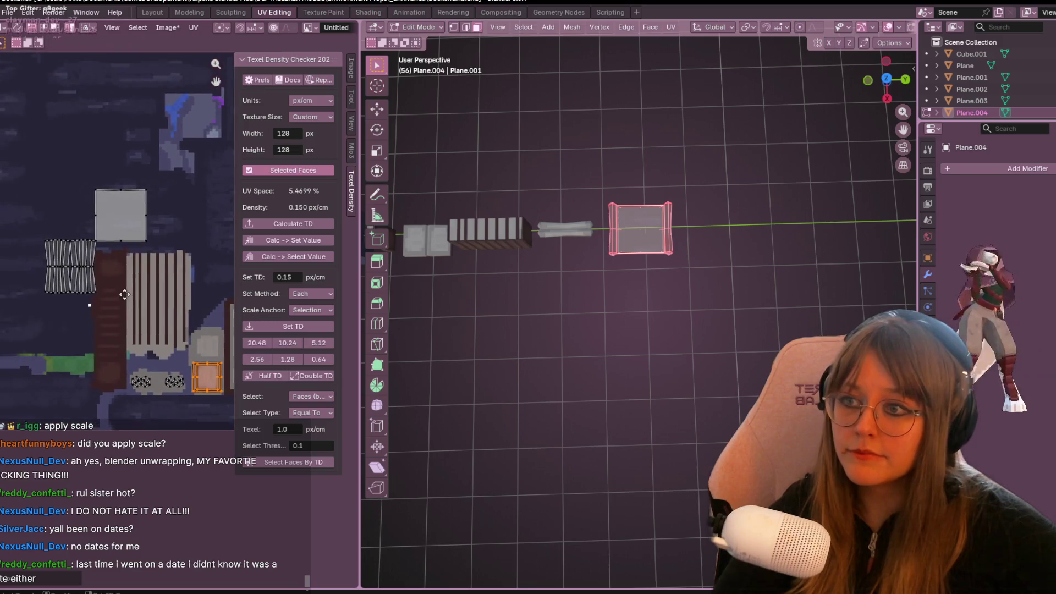
pyautogui.moveTo(35, 273); pyautogui.dragTo(127, 337)
pyautogui.moveTo(131, 273); pyautogui.dragTo(66, 301, button='middle')
pyautogui.press('g')
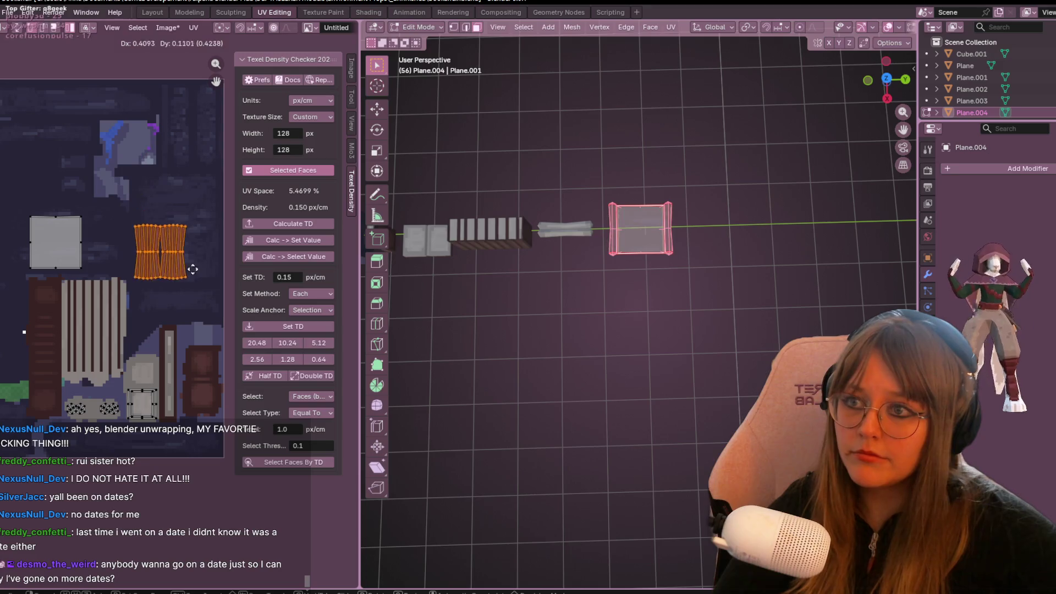
pyautogui.click(174, 367)
# Shrink the striped island to about half size and reposition it lower down.
pyautogui.moveTo(447, 259)
pyautogui.mouseDown(button='middle')
pyautogui.moveTo(636, 250)
pyautogui.moveTo(605, 231)
pyautogui.mouseUp(button='middle')
pyautogui.press('s')
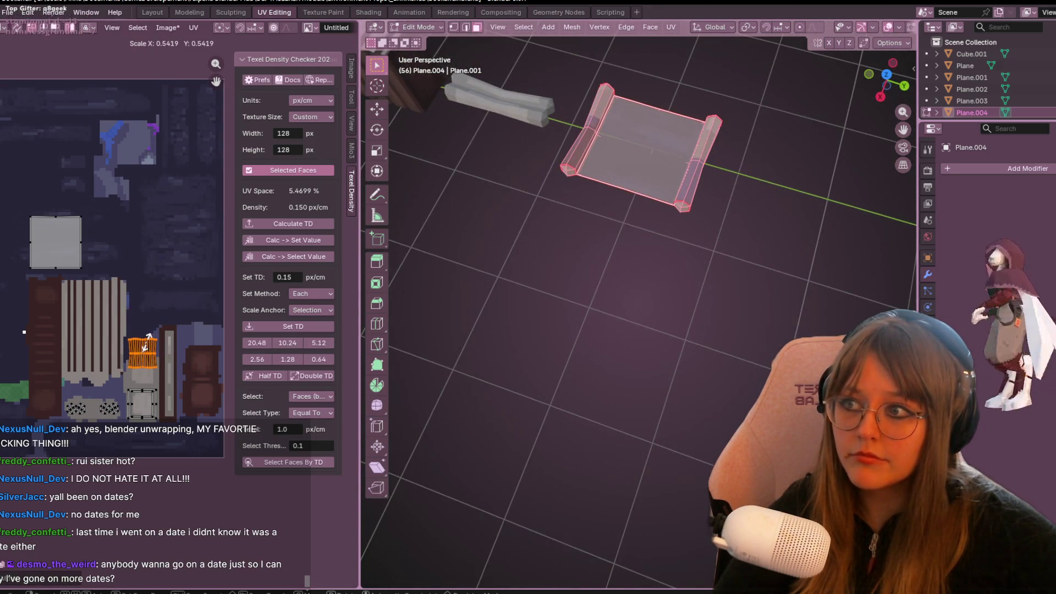
pyautogui.click(146, 330)
pyautogui.scroll(3, 147, 329)
pyautogui.press('g')
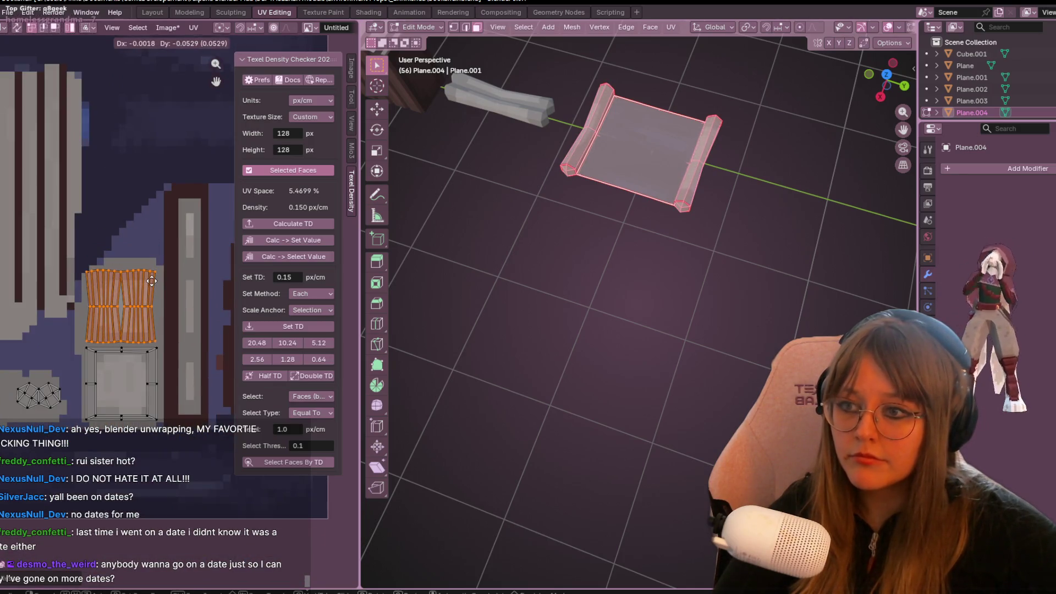
pyautogui.click(150, 282)
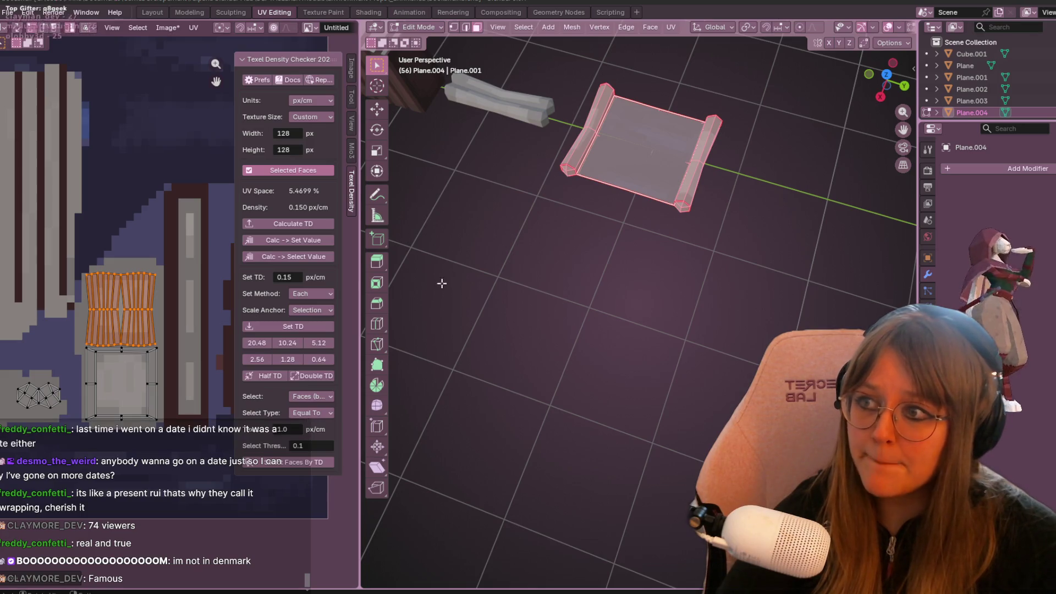
# Review the scroll's final UV layout, zoom out, and return to Object Mode.
pyautogui.moveTo(148, 315); pyautogui.dragTo(187, 344, button='middle')
pyautogui.scroll(-3, 150, 358)
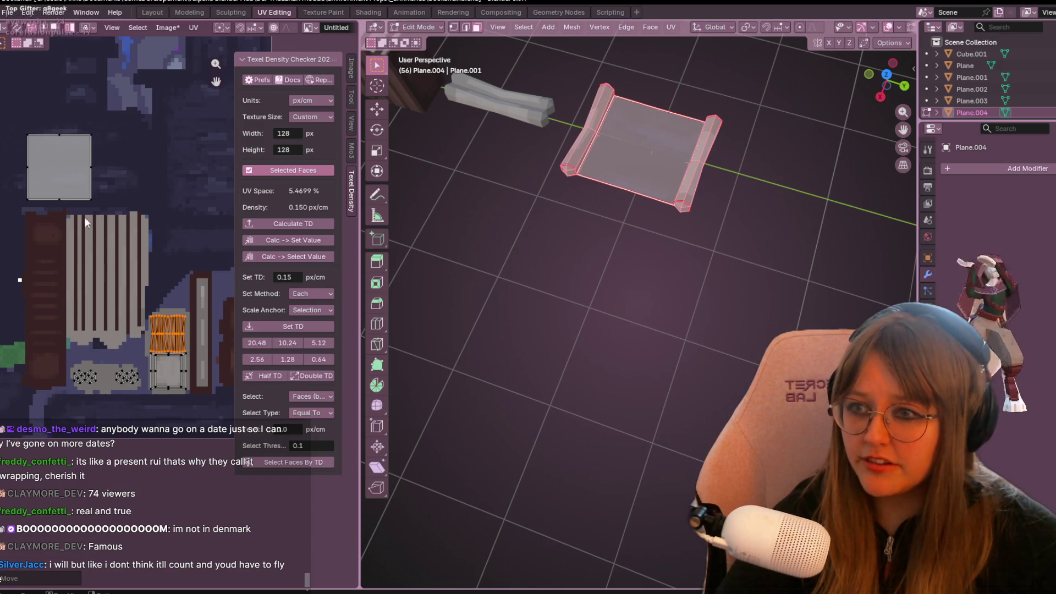
pyautogui.moveTo(51, 147)
pyautogui.mouseDown(button='middle')
pyautogui.moveTo(33, 352)
pyautogui.moveTo(53, 378)
pyautogui.moveTo(110, 330)
pyautogui.moveTo(137, 268)
pyautogui.mouseUp(button='middle')
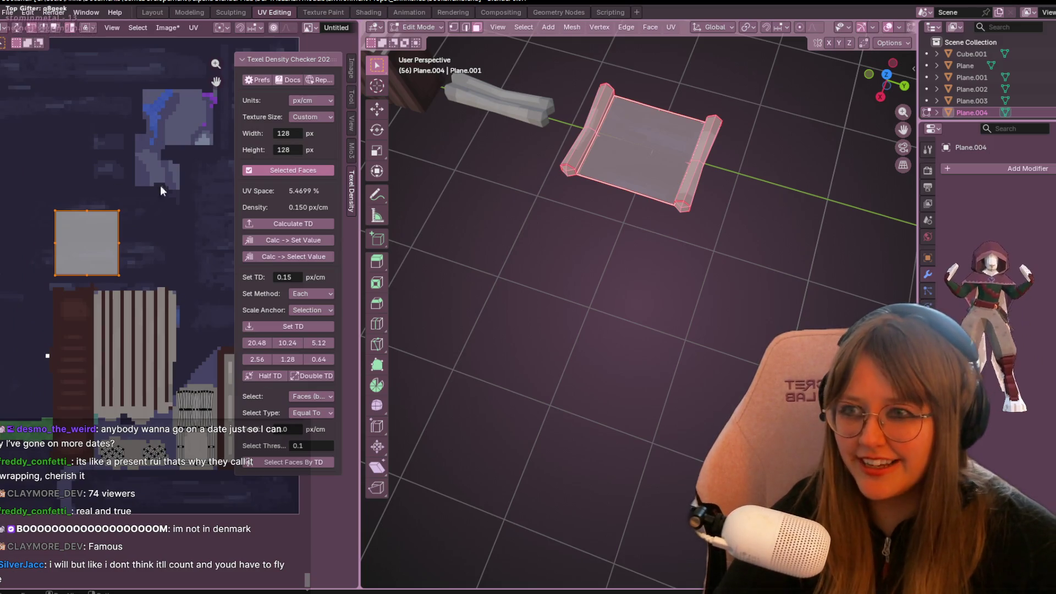
pyautogui.scroll(-2, 691, 196)
pyautogui.scroll(-4, 693, 198)
pyautogui.press('Tab')
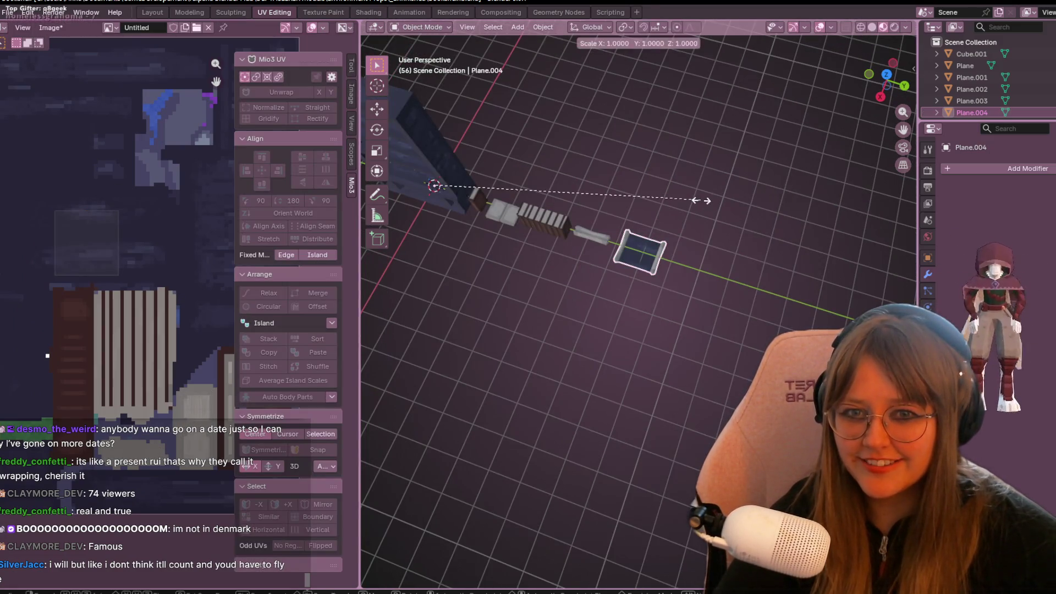
# Select all objects, frame them, and edit their meshes together with every face selected.
pyautogui.press('a')
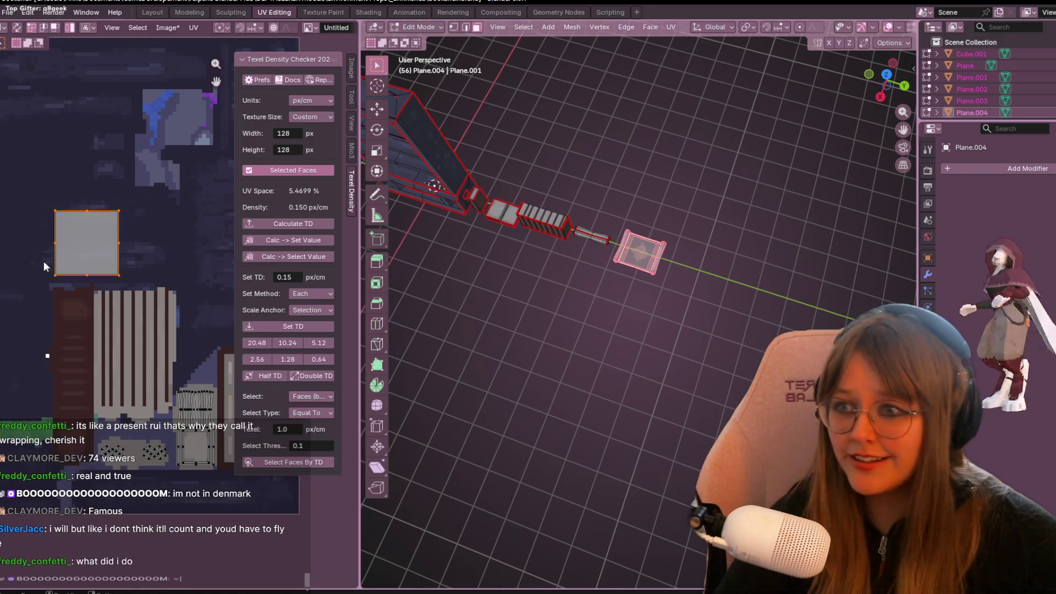
pyautogui.press('Tab')
pyautogui.press('KP_Decimal')
pyautogui.press('Tab')
pyautogui.press('Tab')
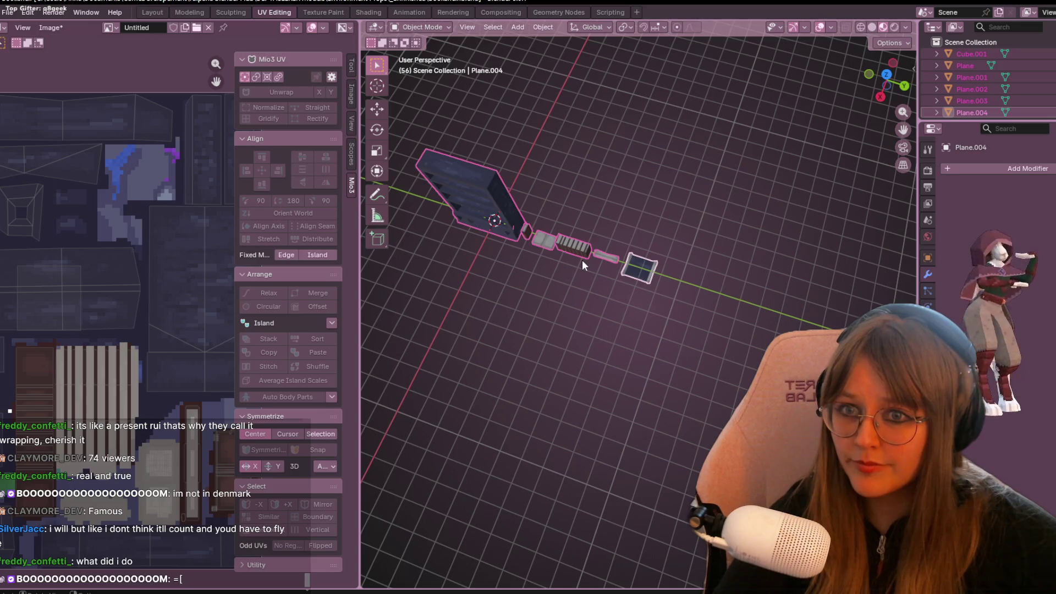
pyautogui.press('Tab')
pyautogui.press('a')
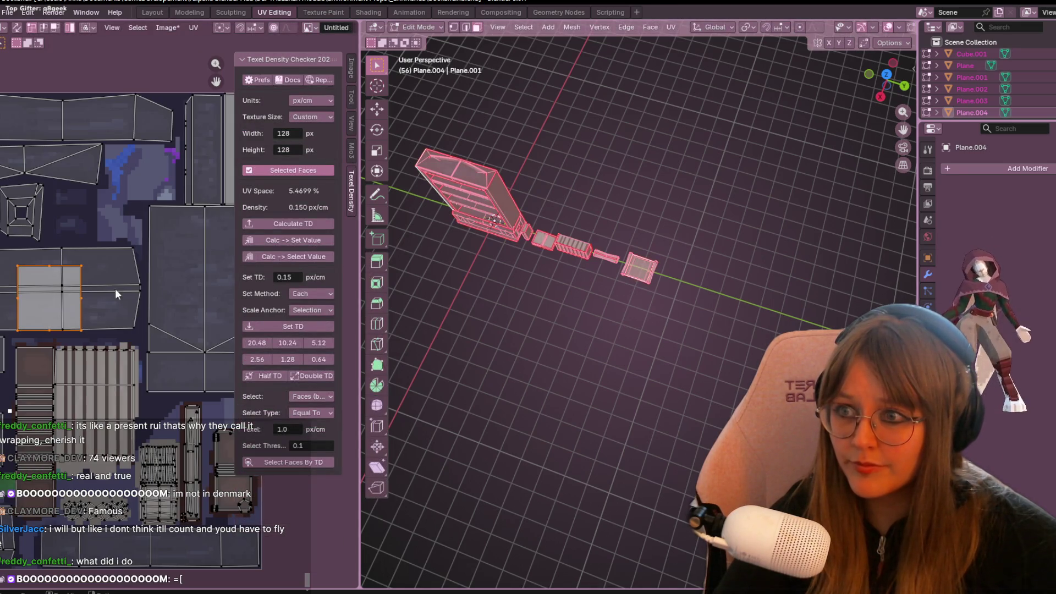
# Try moving and scaling a UV face, then cancel each change to keep its place.
pyautogui.scroll(-5, 75, 319)
pyautogui.moveTo(196, 266); pyautogui.dragTo(214, 185, button='middle')
pyautogui.scroll(3, 212, 253)
pyautogui.moveTo(156, 156)
pyautogui.mouseDown(button='middle')
pyautogui.moveTo(63, 231)
pyautogui.moveTo(76, 281)
pyautogui.mouseUp(button='middle')
pyautogui.press('g')
pyautogui.press('Escape')
pyautogui.press('g')
pyautogui.press('Escape')
pyautogui.press('g')
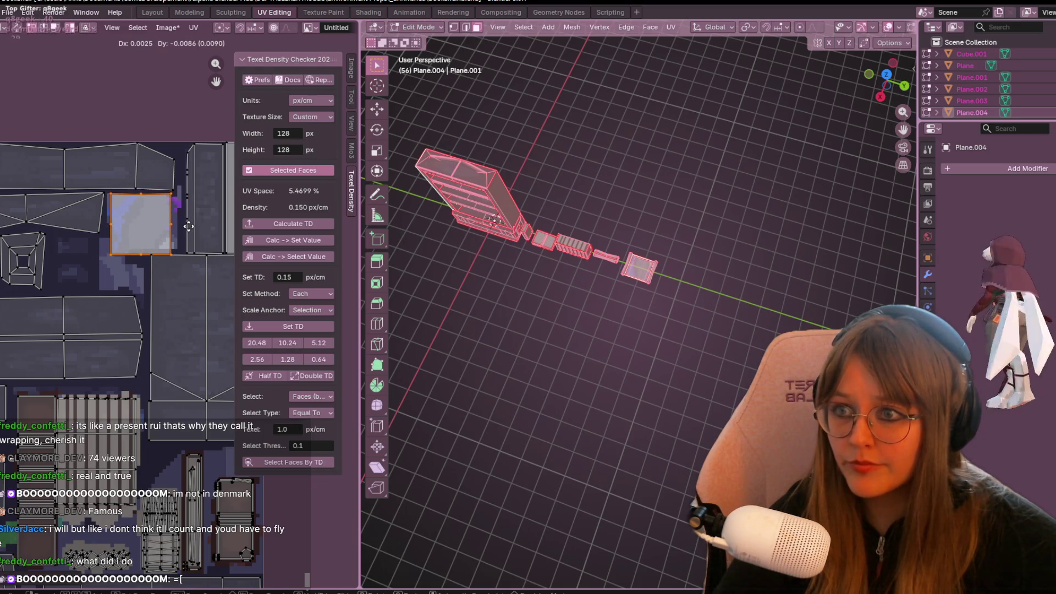
pyautogui.press('Escape')
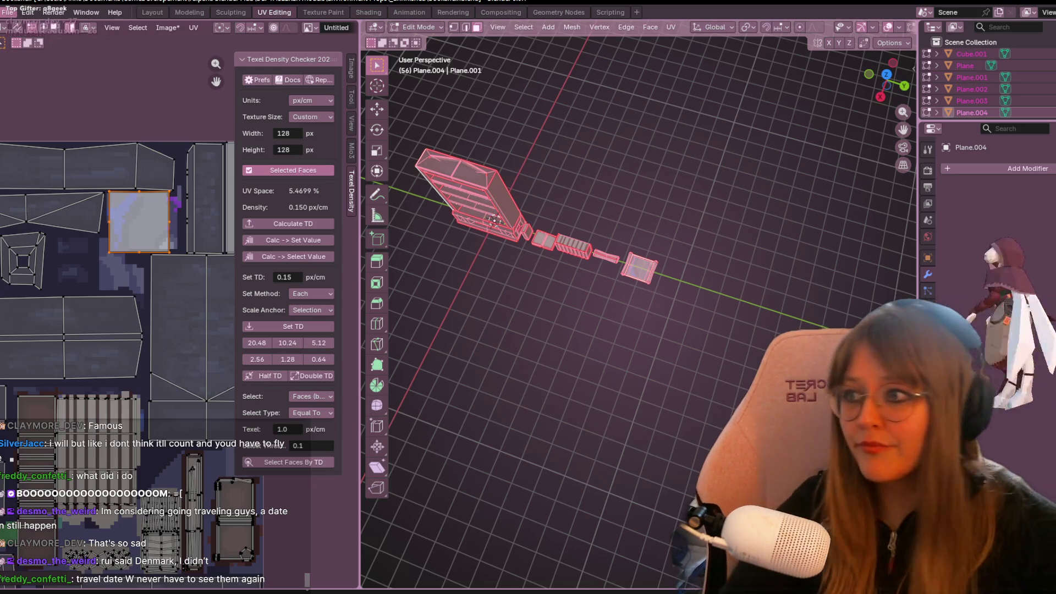
# Switch to the Texture Paint workspace and view the props from above.
pyautogui.scroll(2, 195, 221)
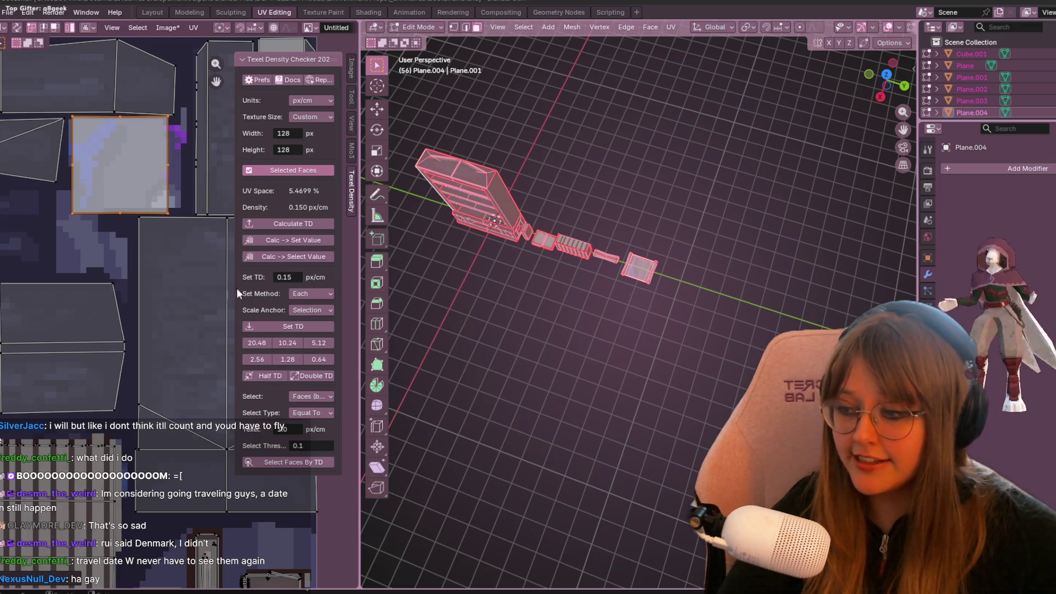
pyautogui.moveTo(4, 141); pyautogui.dragTo(17, 174, button='middle')
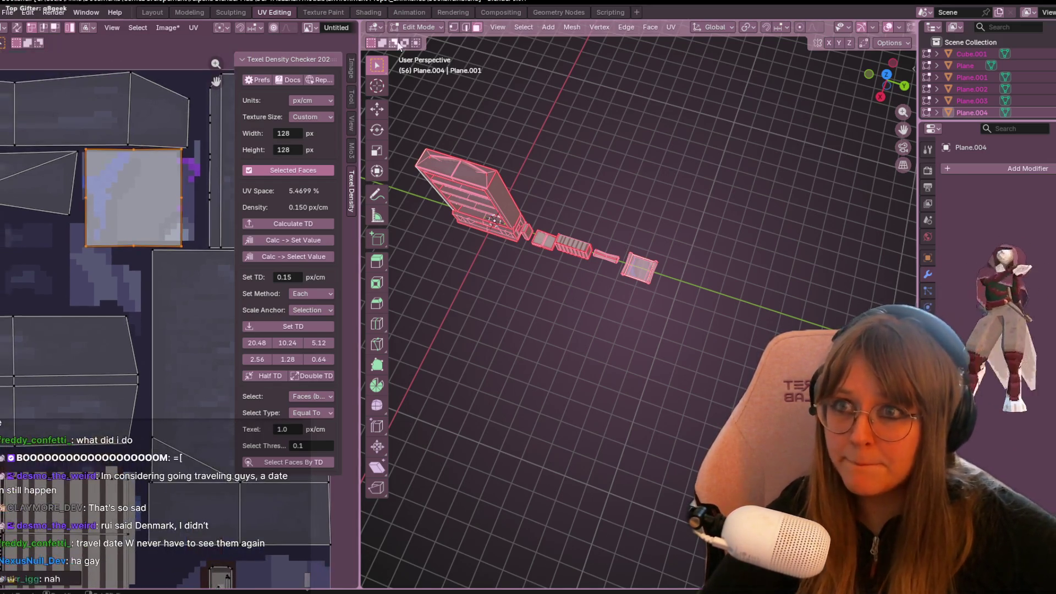
pyautogui.click(315, 13)
pyautogui.moveTo(680, 248); pyautogui.dragTo(670, 330, button='middle')
# Set the paint brush size to 3 px.
pyautogui.scroll(-4, 247, 110)
pyautogui.moveTo(248, 110); pyautogui.dragTo(294, 242, button='middle')
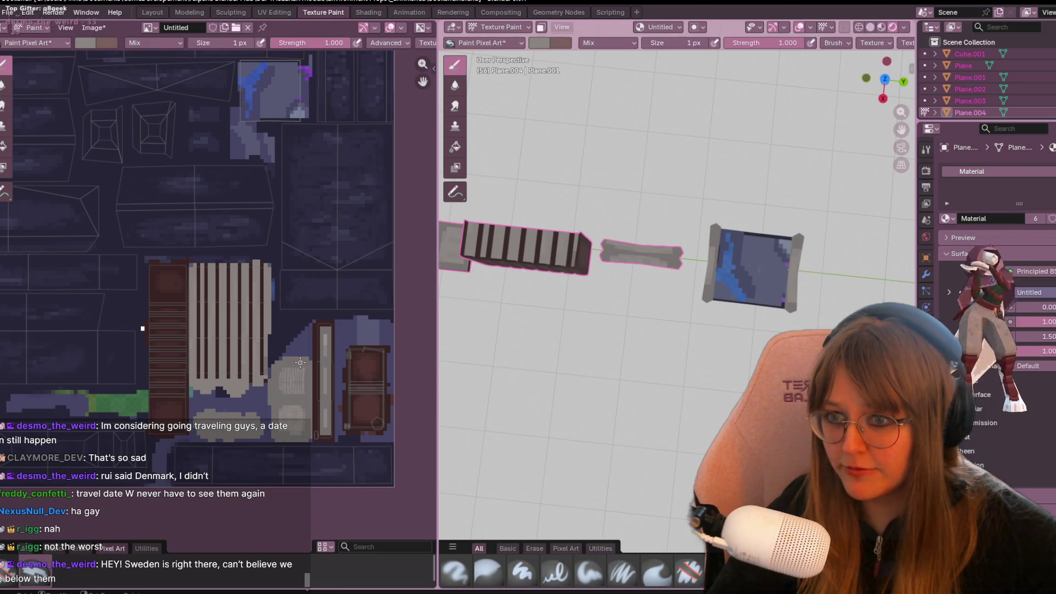
pyautogui.click(212, 43)
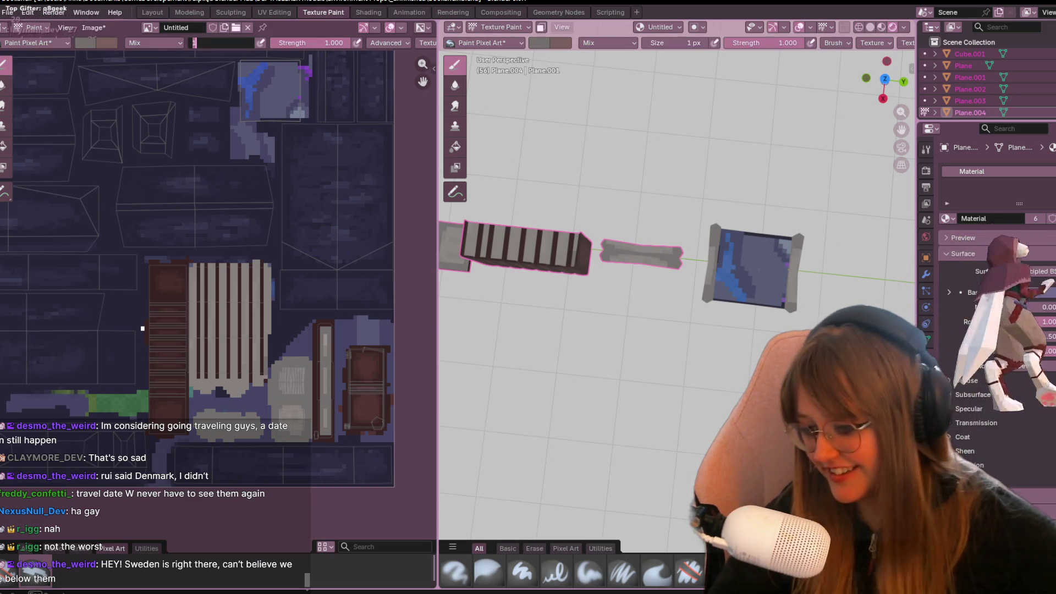
pyautogui.write('3')
pyautogui.press('Return')
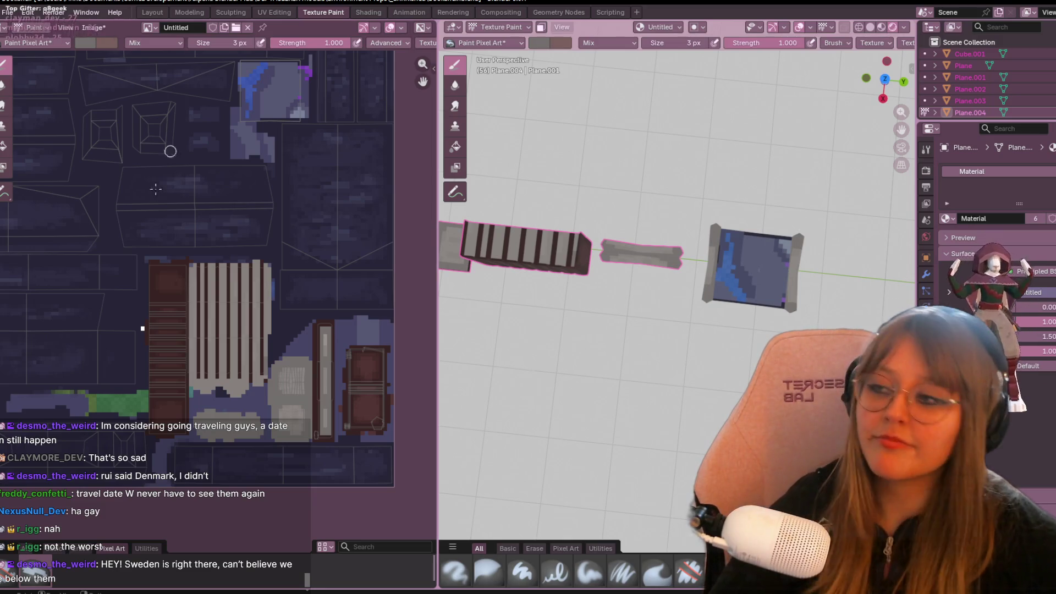
# Sample a colour and paint a beige stroke across the scroll's blue parchment texture.
pyautogui.scroll(3, 279, 170)
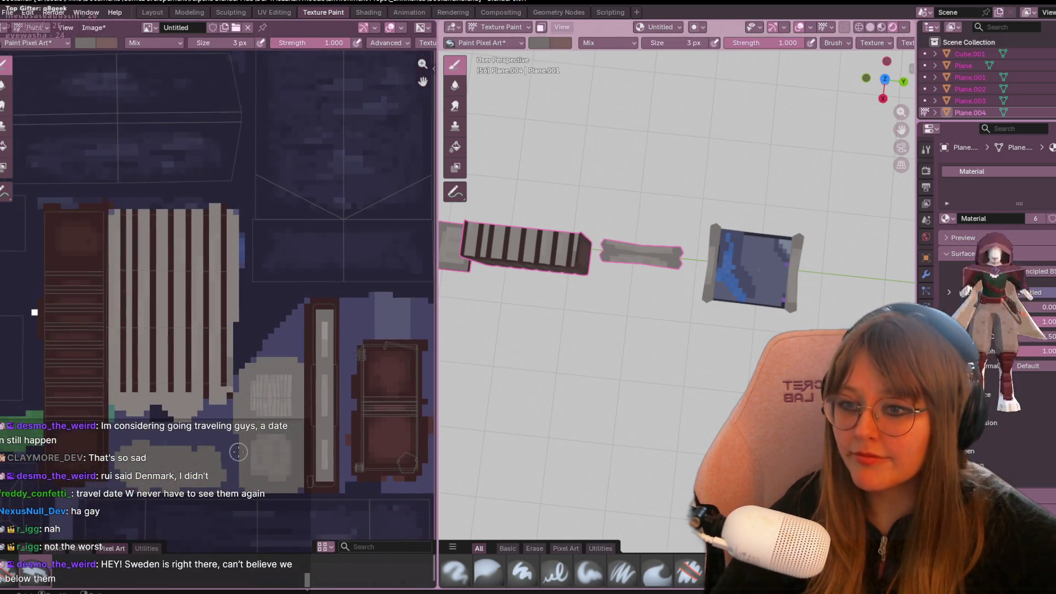
pyautogui.press('s')
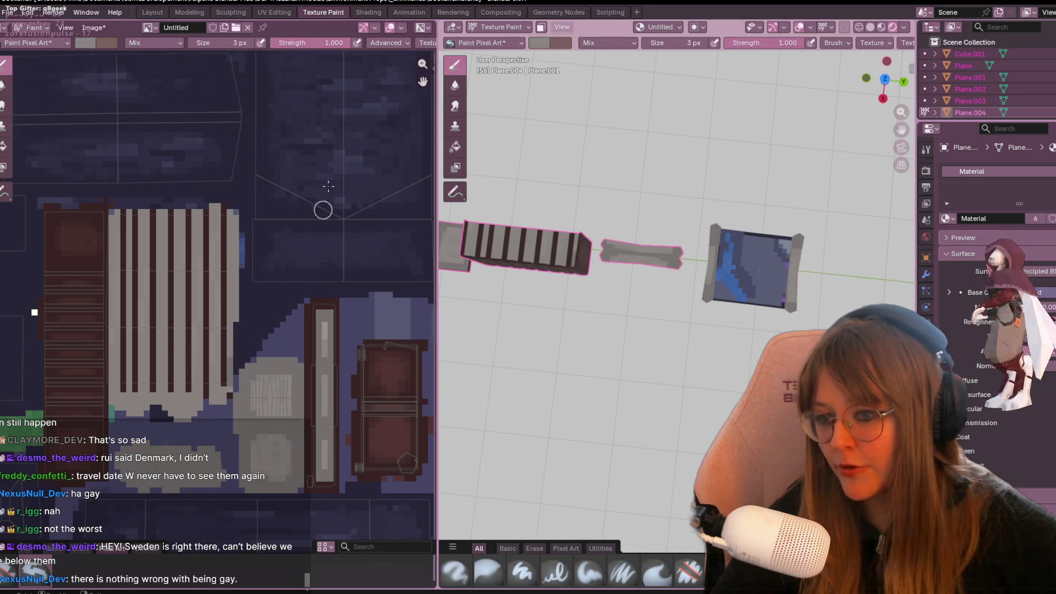
pyautogui.moveTo(323, 210); pyautogui.dragTo(279, 448, button='middle')
pyautogui.scroll(3, 156, 165)
pyautogui.moveTo(155, 165); pyautogui.dragTo(292, 276, button='middle')
pyautogui.moveTo(280, 267)
pyautogui.mouseDown()
pyautogui.moveTo(130, 275)
pyautogui.moveTo(133, 104)
pyautogui.moveTo(299, 117)
pyautogui.moveTo(220, 106)
pyautogui.moveTo(311, 135)
pyautogui.moveTo(207, 115)
pyautogui.moveTo(130, 121)
pyautogui.moveTo(330, 126)
pyautogui.moveTo(174, 123)
pyautogui.mouseUp()
# Paint beige over the scroll texture's blue strips and dark band, undoing stray strokes, until none remains.
pyautogui.hotkey('ctrl', 'z')
pyautogui.hotkey('ctrl', 'z')
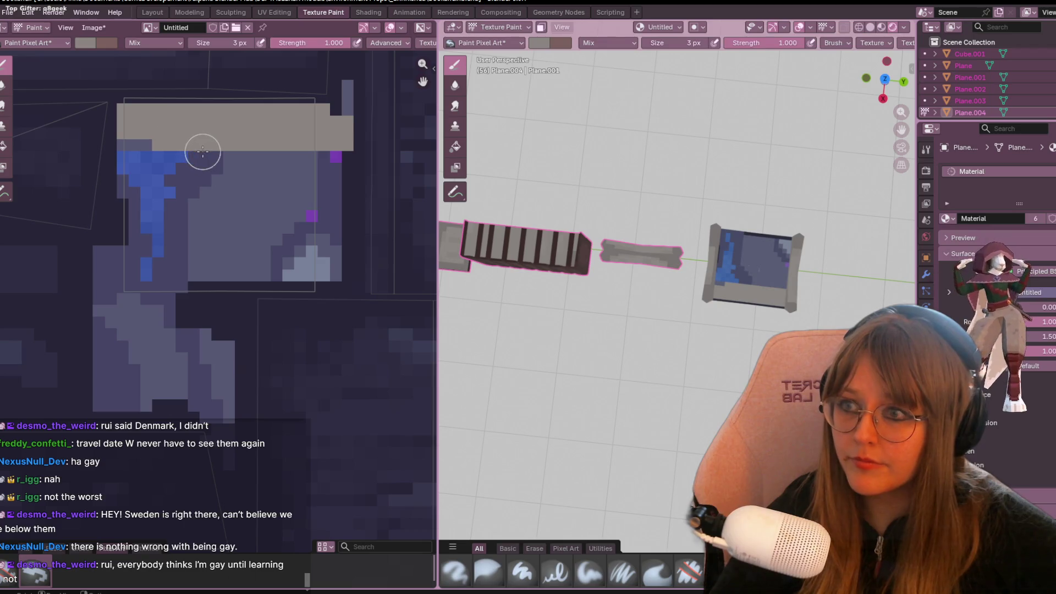
pyautogui.hotkey('ctrl', 'z')
pyautogui.moveTo(300, 122); pyautogui.dragTo(302, 255)
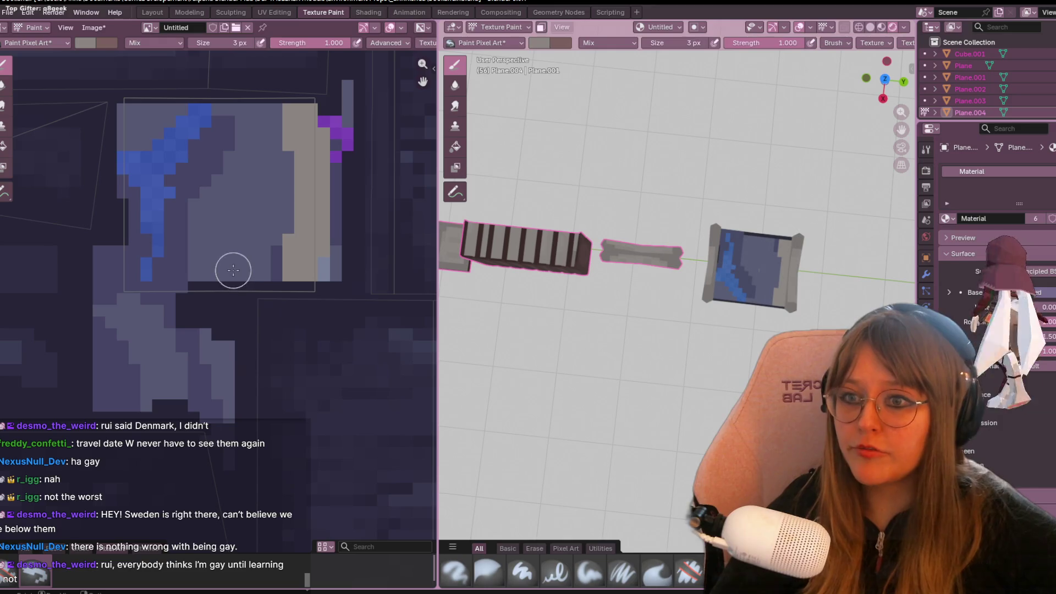
pyautogui.moveTo(332, 285)
pyautogui.mouseDown()
pyautogui.moveTo(326, 117)
pyautogui.moveTo(238, 114)
pyautogui.moveTo(118, 118)
pyautogui.moveTo(324, 125)
pyautogui.moveTo(328, 272)
pyautogui.moveTo(337, 124)
pyautogui.moveTo(243, 137)
pyautogui.moveTo(142, 129)
pyautogui.moveTo(130, 172)
pyautogui.moveTo(142, 259)
pyautogui.moveTo(132, 281)
pyautogui.mouseUp()
pyautogui.hotkey('ctrl', 'z')
pyautogui.hotkey('ctrl', 'z')
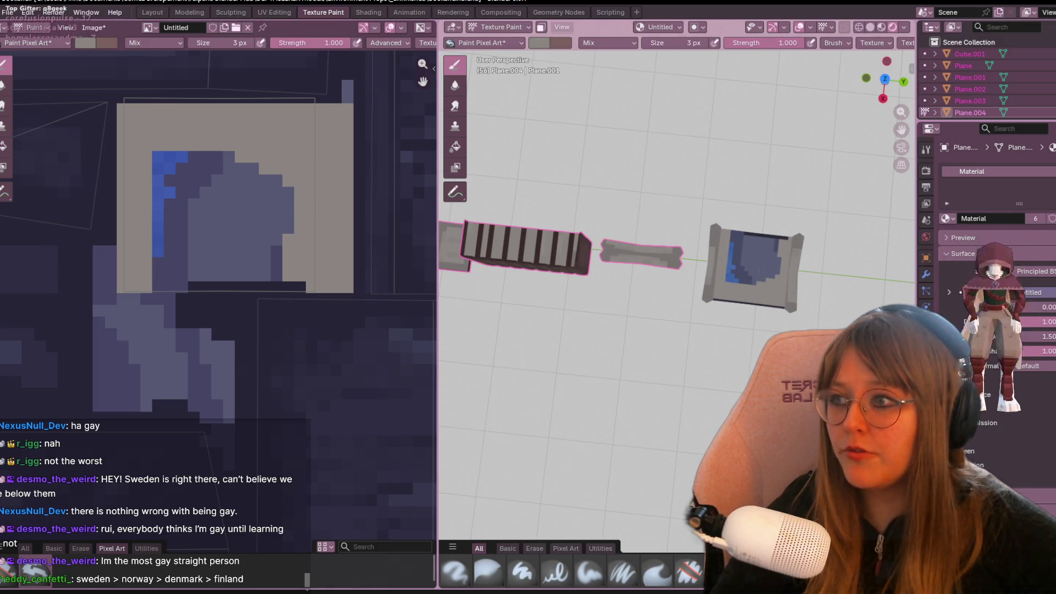
pyautogui.moveTo(155, 273)
pyautogui.mouseDown()
pyautogui.moveTo(235, 266)
pyautogui.moveTo(307, 278)
pyautogui.moveTo(231, 271)
pyautogui.moveTo(242, 152)
pyautogui.moveTo(165, 213)
pyautogui.moveTo(205, 184)
pyautogui.moveTo(254, 176)
pyautogui.mouseUp()
pyautogui.moveTo(288, 242); pyautogui.dragTo(208, 134)
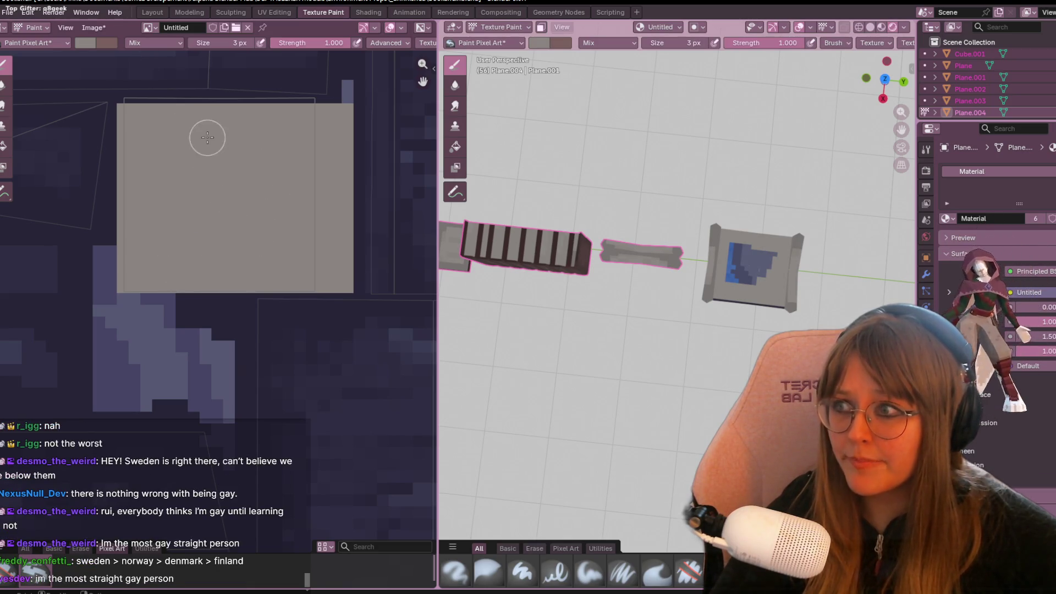
pyautogui.moveTo(286, 132); pyautogui.dragTo(267, 197, button='middle')
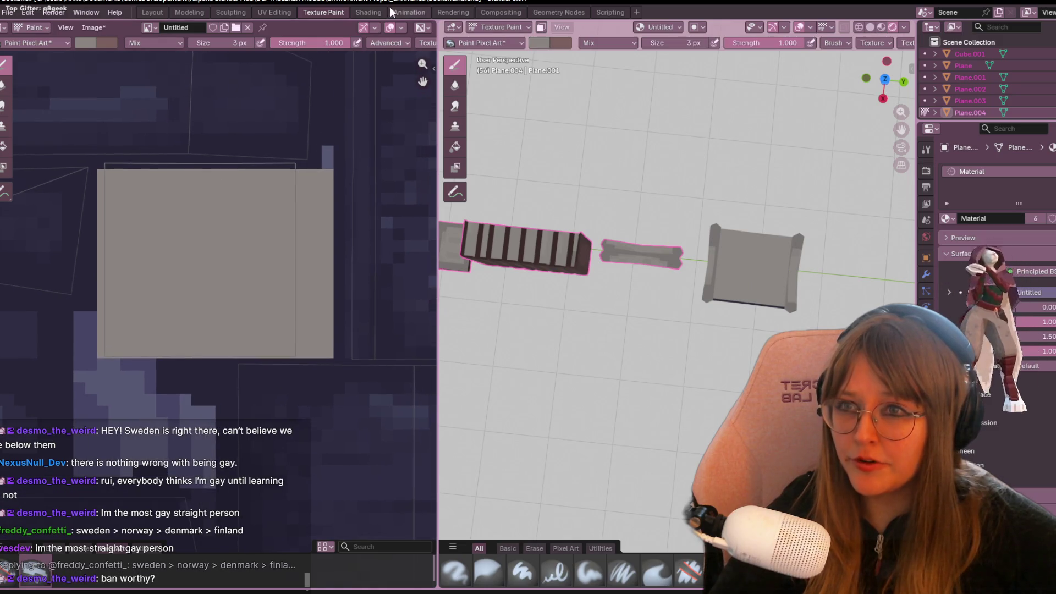
# Return to UV Editing and centre the view on the scroll's square UV face.
pyautogui.click(274, 12)
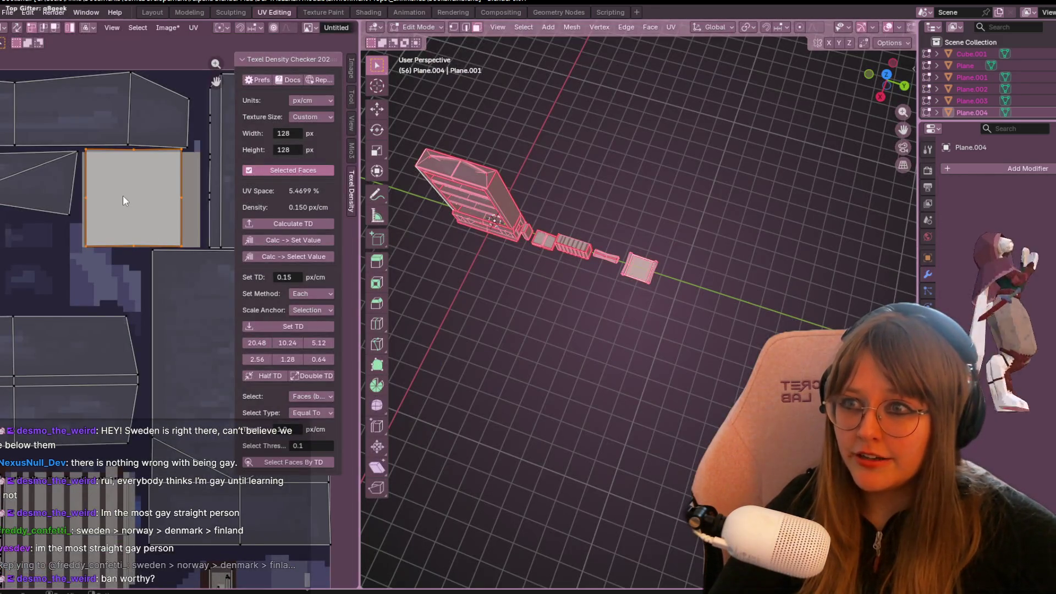
pyautogui.scroll(3, 125, 195)
pyautogui.moveTo(163, 110)
pyautogui.mouseDown(button='middle')
pyautogui.moveTo(118, 236)
pyautogui.moveTo(162, 287)
pyautogui.mouseUp(button='middle')
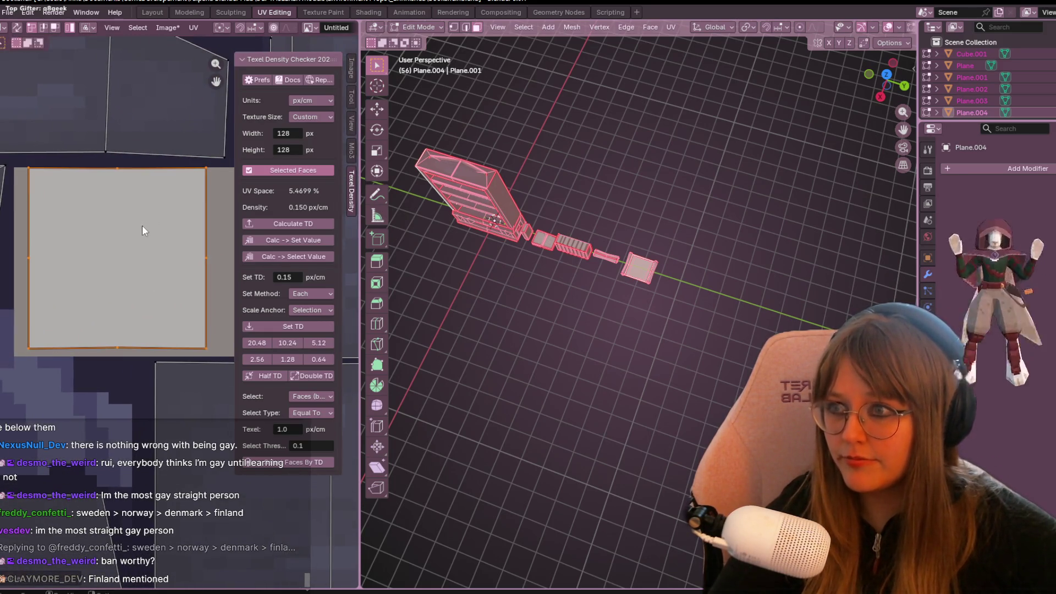
pyautogui.moveTo(145, 223)
pyautogui.mouseDown(button='middle')
pyautogui.moveTo(122, 206)
pyautogui.moveTo(157, 174)
pyautogui.mouseUp(button='middle')
# Select the scroll's square UV face and scale it along X to widen it.
pyautogui.hotkey('ctrl', 'l')
pyautogui.click(149, 259)
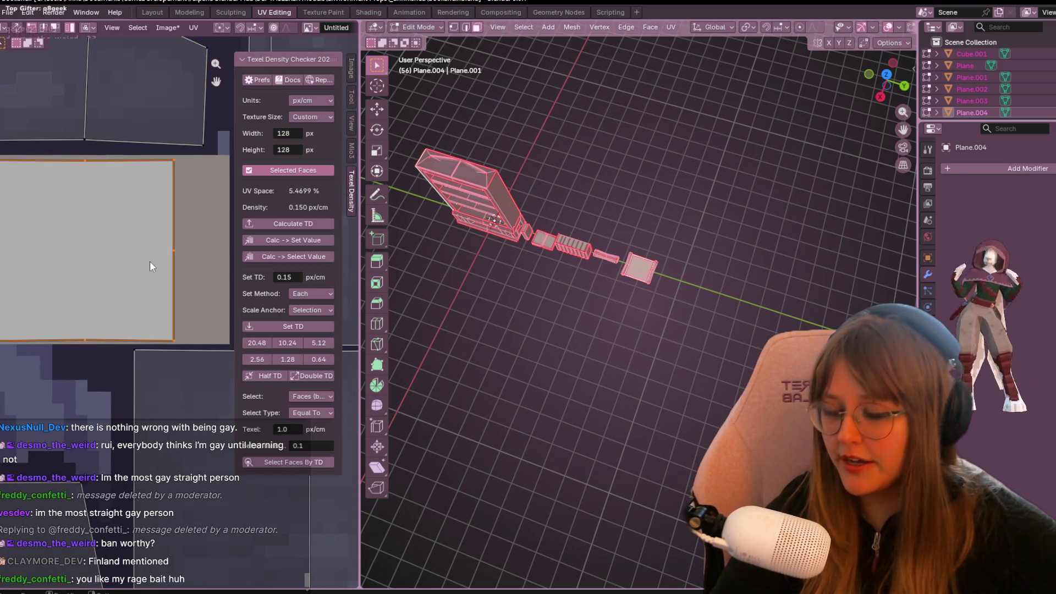
pyautogui.press('s')
pyautogui.press('x')
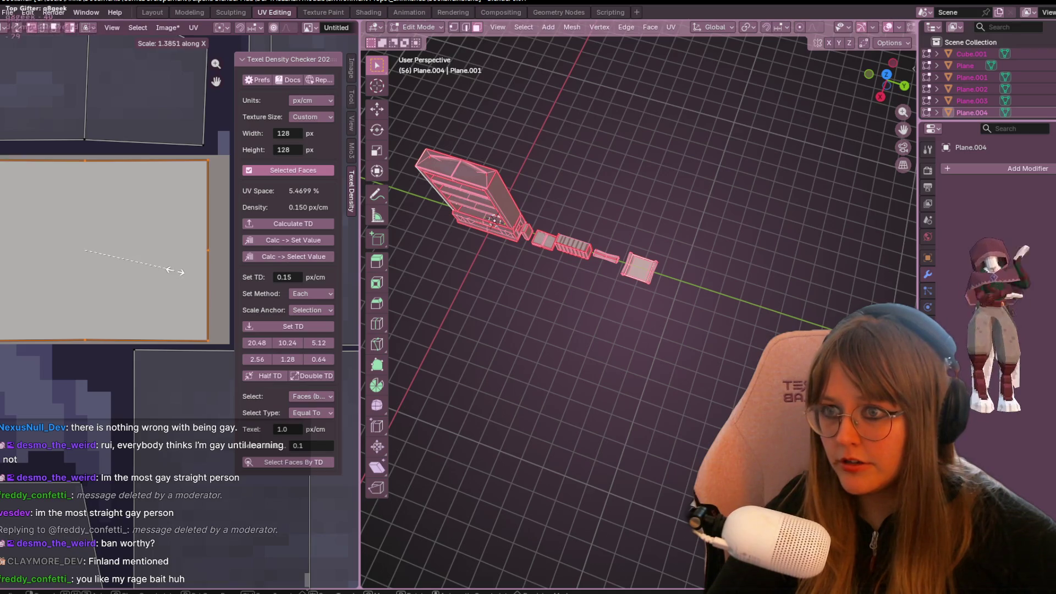
pyautogui.scroll(-3, 167, 269)
pyautogui.click(187, 255)
pyautogui.scroll(2, 197, 260)
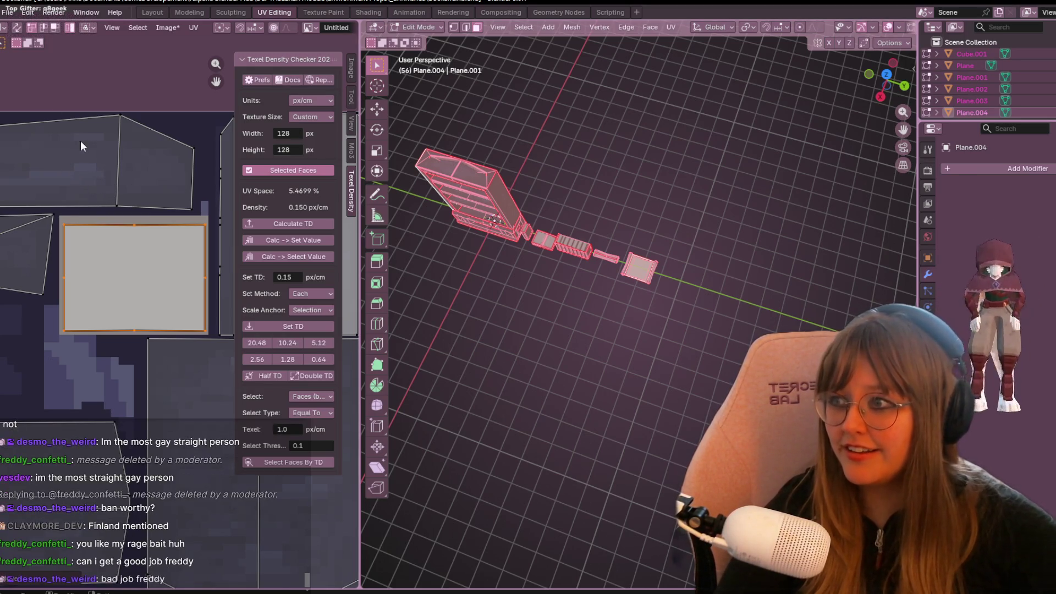
pyautogui.scroll(1, 94, 156)
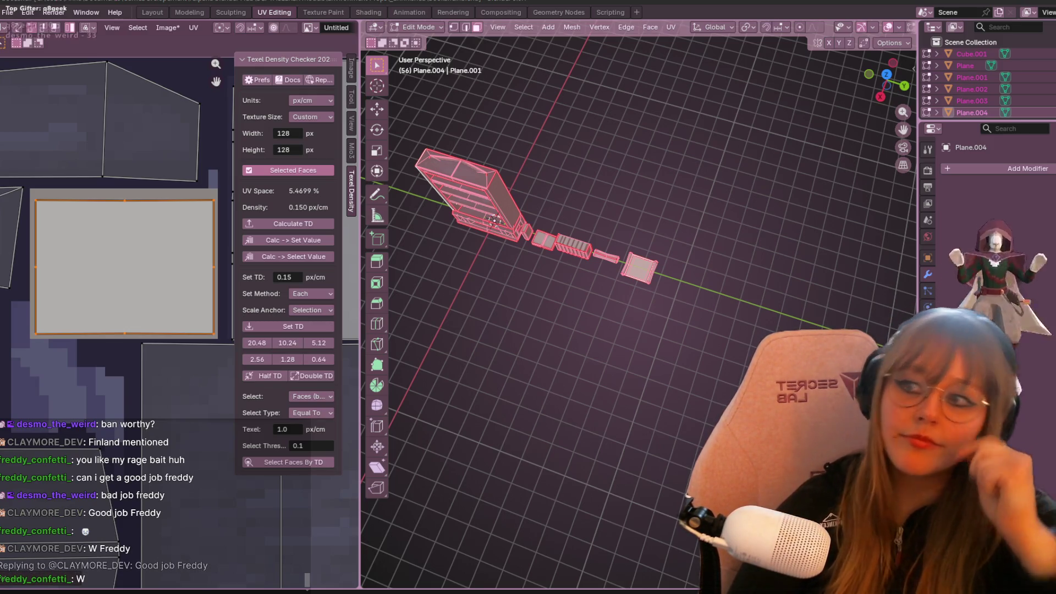
pyautogui.moveTo(512, 389)
pyautogui.mouseDown(button='middle')
pyautogui.moveTo(737, 375)
pyautogui.moveTo(702, 344)
pyautogui.moveTo(577, 304)
pyautogui.moveTo(393, 302)
pyautogui.moveTo(891, 177)
pyautogui.moveTo(876, 114)
pyautogui.moveTo(737, 115)
pyautogui.moveTo(641, 304)
pyautogui.moveTo(649, 247)
pyautogui.mouseUp(button='middle')
pyautogui.scroll(5, 737, 375)
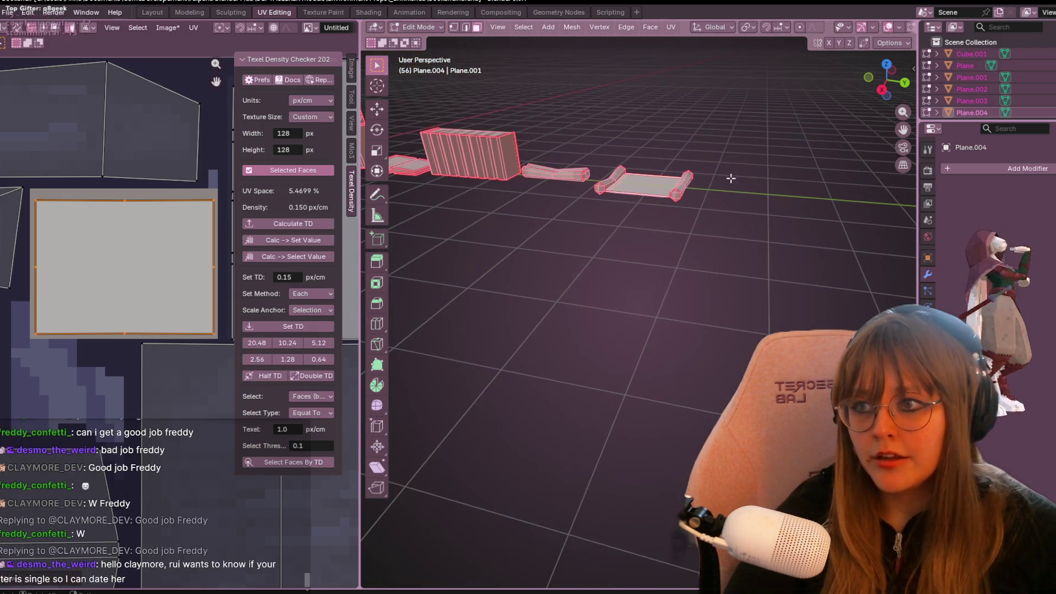
pyautogui.scroll(-8, 153, 296)
pyautogui.scroll(3, 153, 377)
pyautogui.scroll(4, 149, 384)
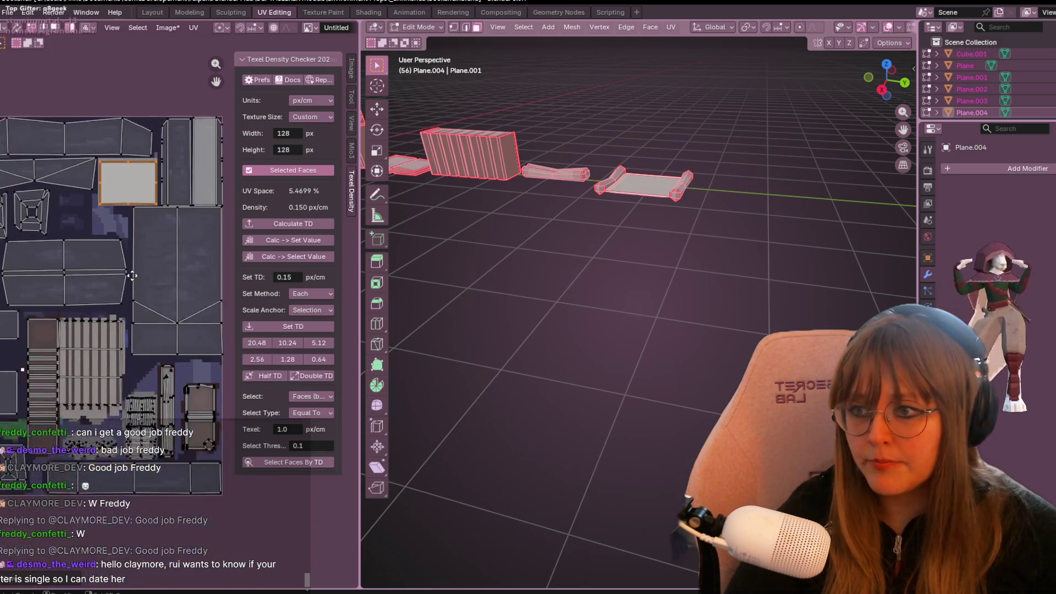
pyautogui.moveTo(124, 257); pyautogui.dragTo(116, 303, button='middle')
pyautogui.click(129, 366)
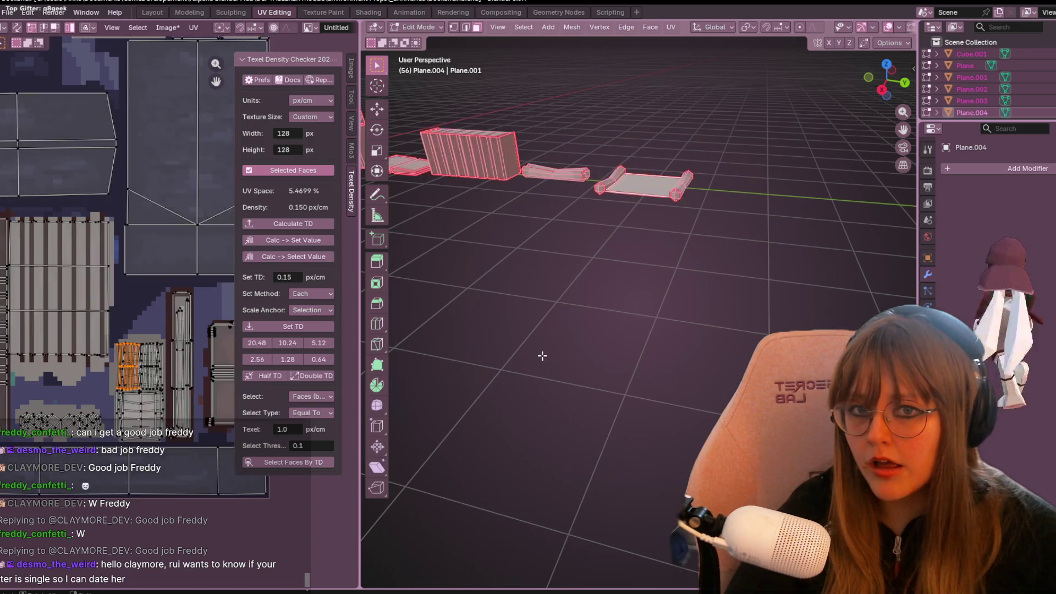
pyautogui.scroll(-3, 584, 279)
pyautogui.click(583, 279)
pyautogui.moveTo(584, 278)
pyautogui.mouseDown(button='middle')
pyautogui.moveTo(702, 243)
pyautogui.moveTo(708, 164)
pyautogui.moveTo(679, 418)
pyautogui.mouseUp(button='middle')
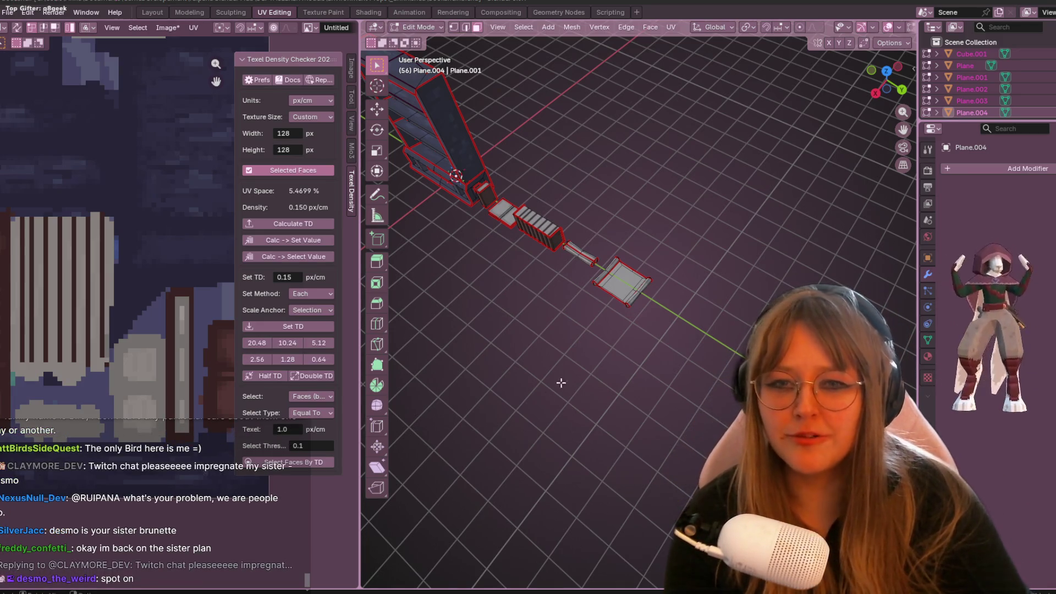
# Move the selected scroll mesh parts into their new position in Right Orthographic view.
pyautogui.moveTo(574, 358)
pyautogui.mouseDown(button='middle')
pyautogui.moveTo(641, 311)
pyautogui.moveTo(740, 311)
pyautogui.moveTo(633, 292)
pyautogui.moveTo(637, 140)
pyautogui.mouseUp(button='middle')
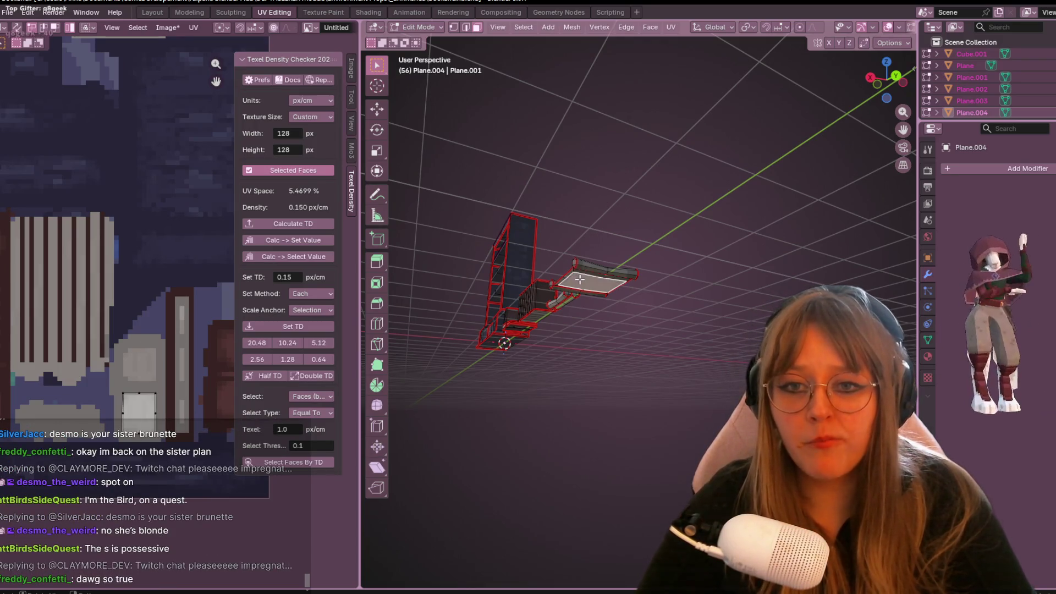
pyautogui.moveTo(605, 195); pyautogui.dragTo(662, 231, button='middle')
pyautogui.click(880, 69)
pyautogui.scroll(5, 547, 275)
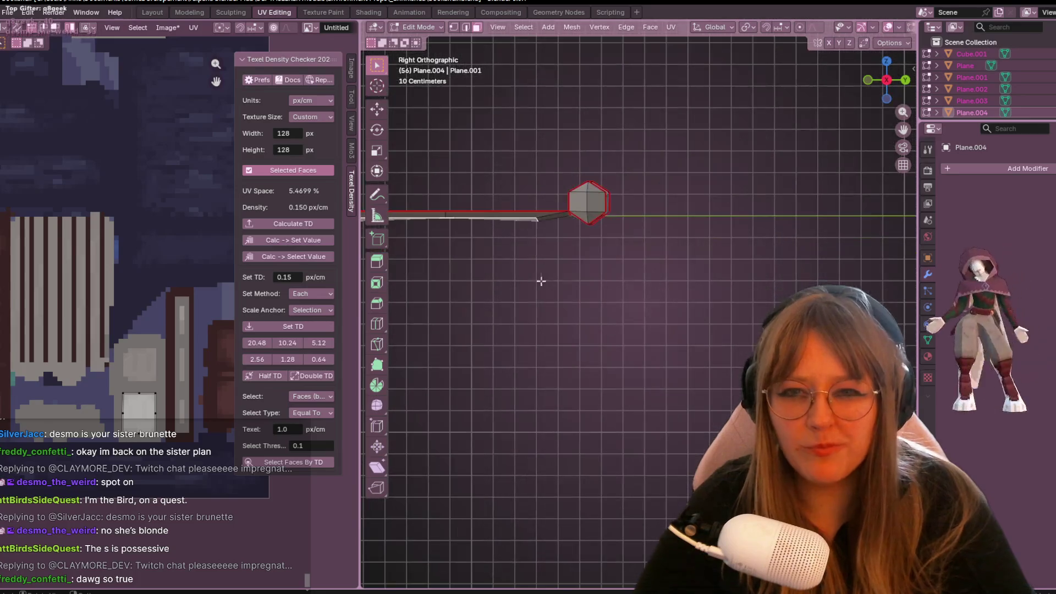
pyautogui.moveTo(489, 261)
pyautogui.keyDown('shift'); pyautogui.mouseDown(button='middle')
pyautogui.moveTo(587, 285)
pyautogui.moveTo(573, 174)
pyautogui.moveTo(576, 291)
pyautogui.mouseUp(button='middle'); pyautogui.keyUp('shift')
pyautogui.press('g')
pyautogui.click(581, 254)
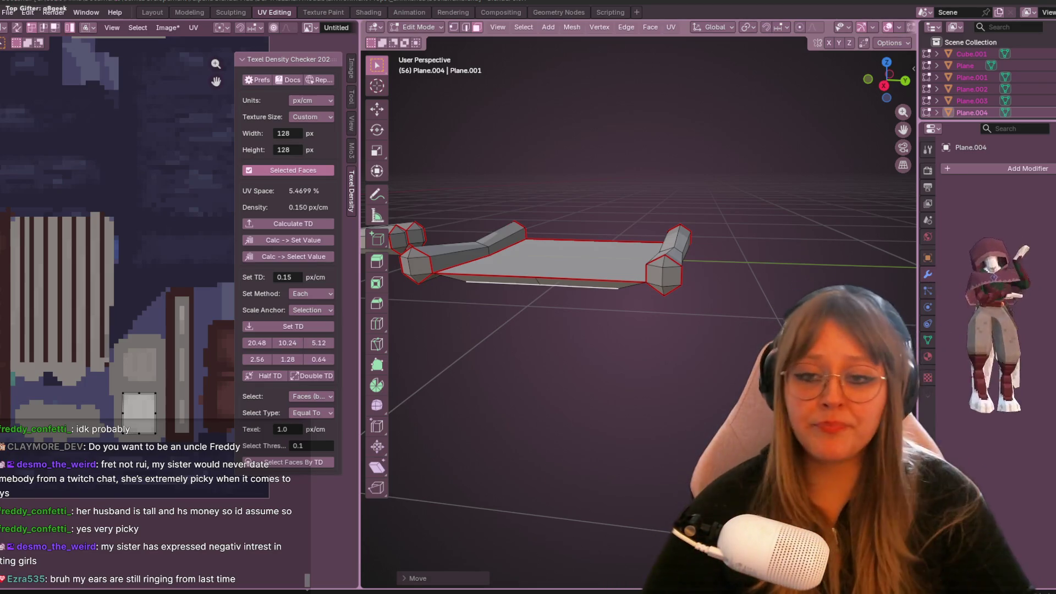
# Look down on the scroll from above, then go to the Texture Paint workspace.
pyautogui.moveTo(613, 95); pyautogui.dragTo(605, 165, button='middle')
pyautogui.scroll(-3, 186, 153)
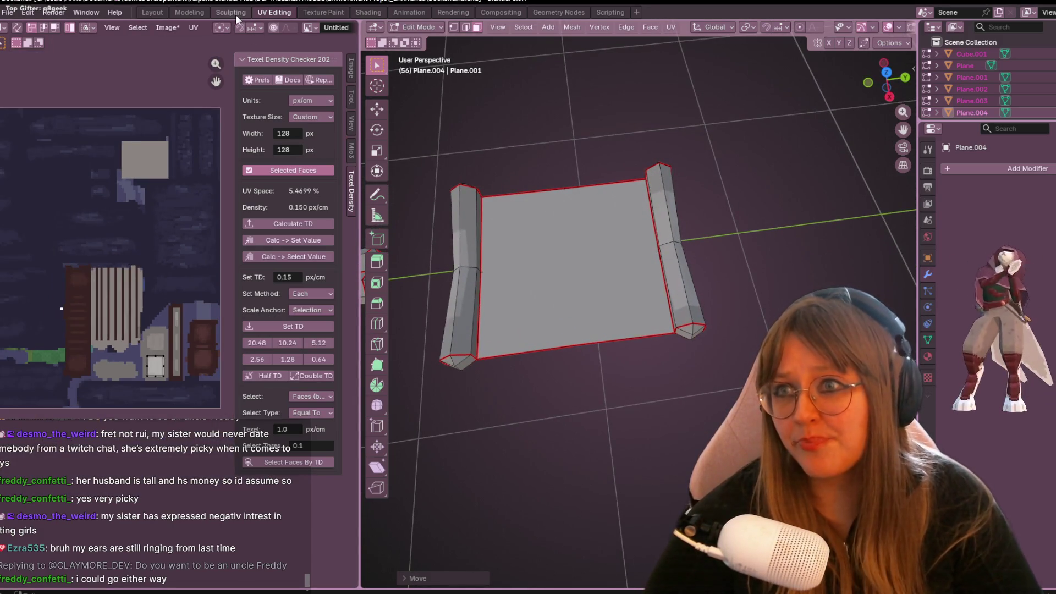
pyautogui.click(323, 12)
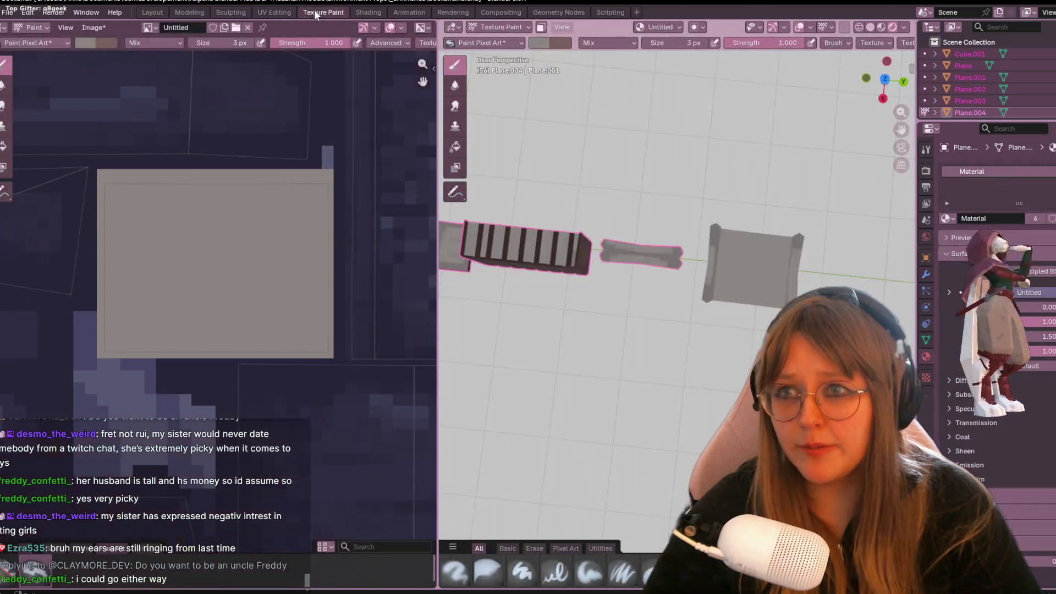
pyautogui.scroll(-2, 220, 159)
pyautogui.moveTo(242, 184); pyautogui.dragTo(317, 134, button='middle')
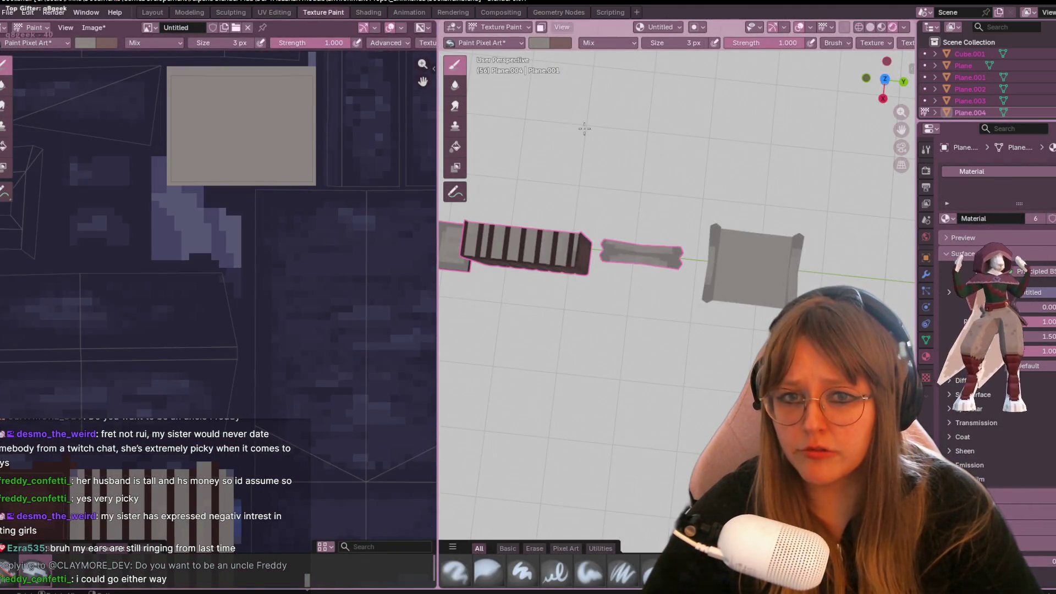
pyautogui.scroll(-3, 257, 299)
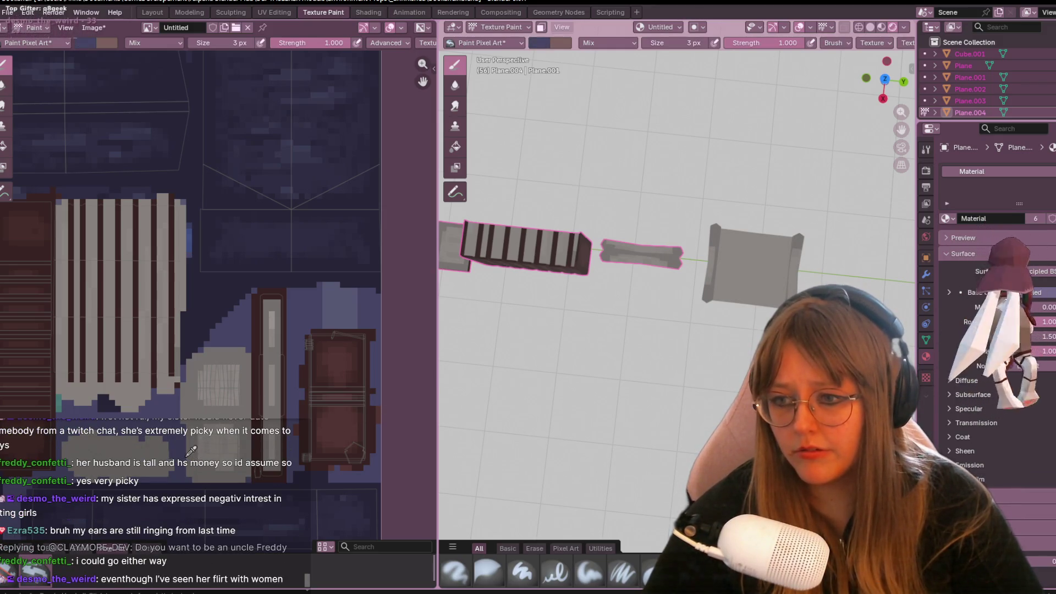
pyautogui.moveTo(196, 223)
pyautogui.mouseDown(button='middle')
pyautogui.moveTo(227, 385)
pyautogui.moveTo(228, 512)
pyautogui.mouseUp(button='middle')
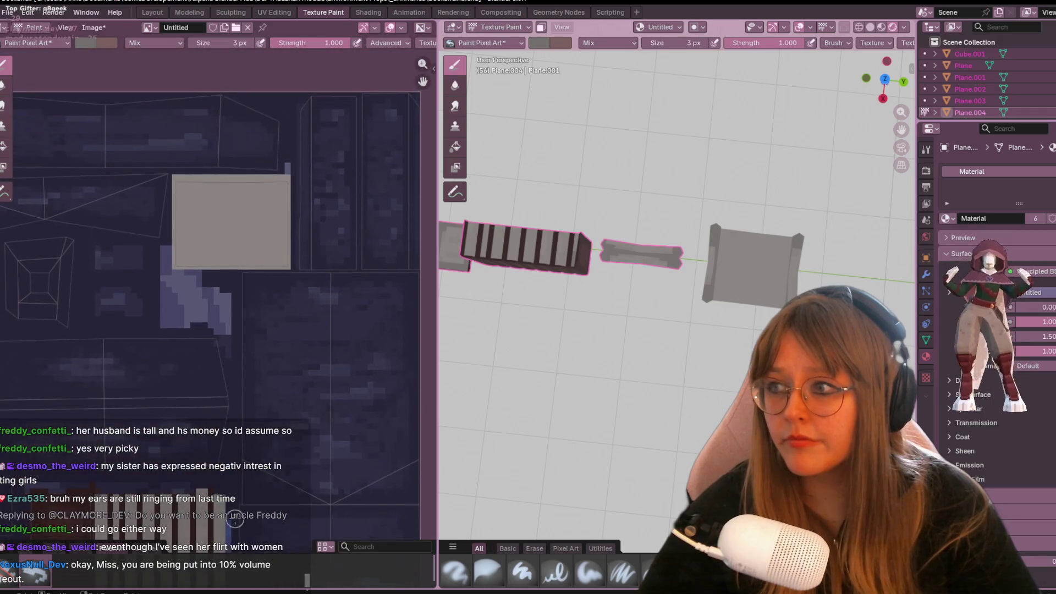
pyautogui.scroll(2, 207, 252)
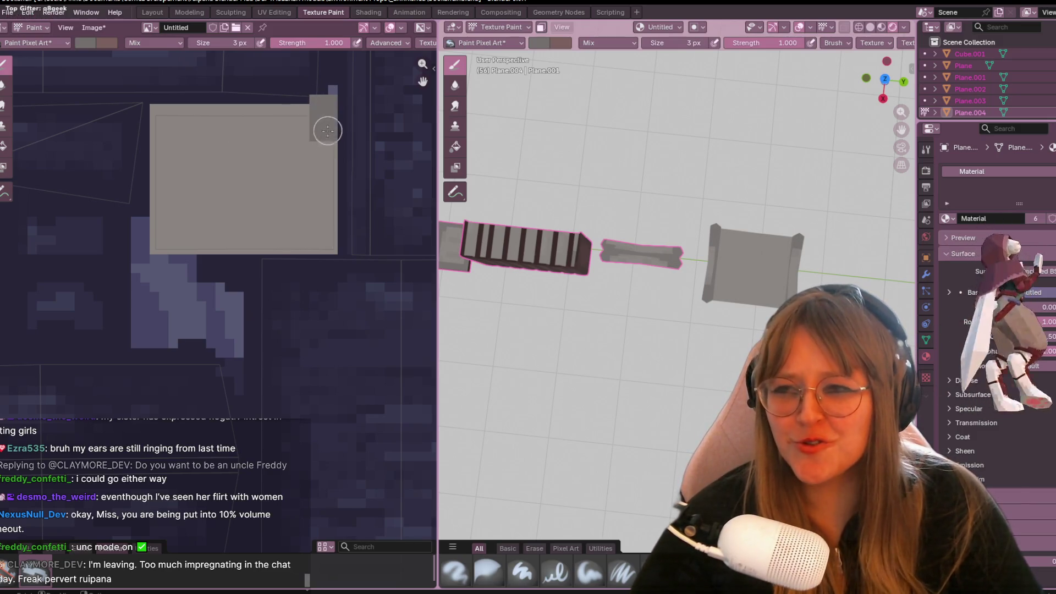
pyautogui.click(222, 43)
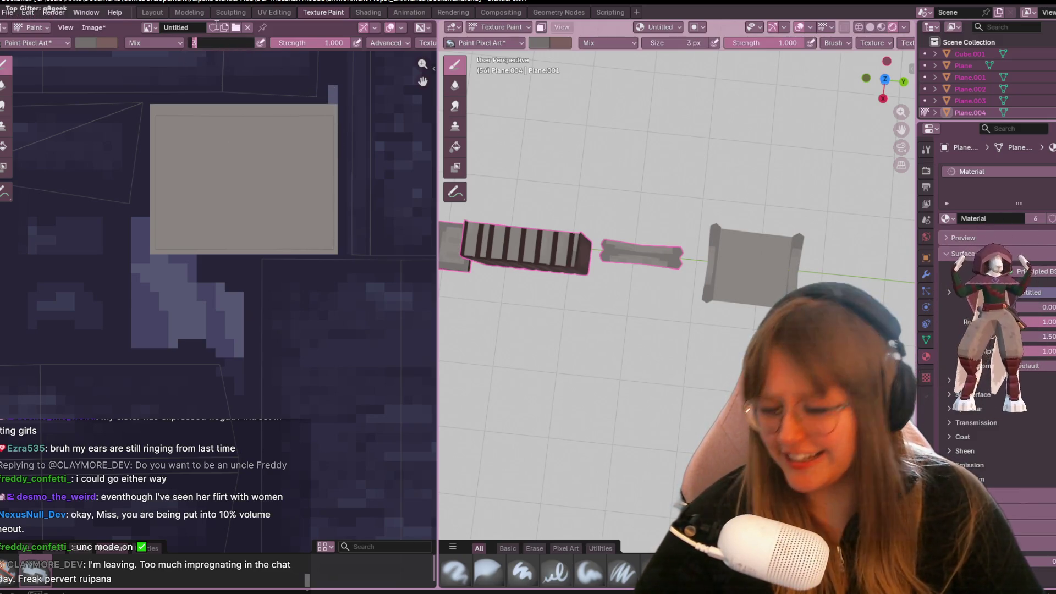
# Set the brush size to 1 px and paint thin darker lines along the square's left and bottom edges.
pyautogui.write('1')
pyautogui.press('Return')
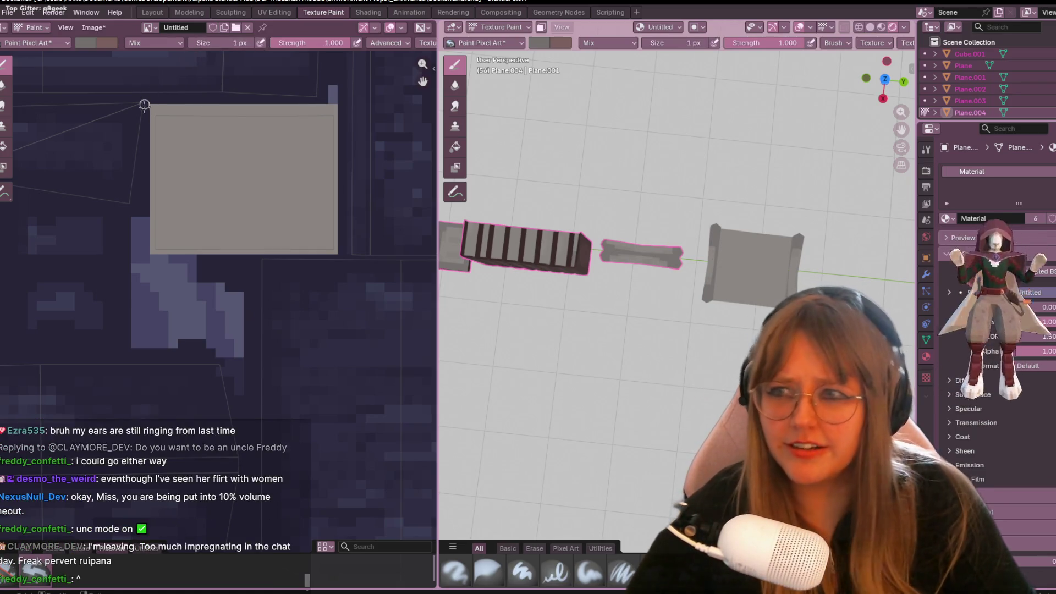
pyautogui.moveTo(165, 120)
pyautogui.mouseDown()
pyautogui.moveTo(154, 253)
pyautogui.moveTo(328, 250)
pyautogui.moveTo(258, 257)
pyautogui.mouseUp()
pyautogui.scroll(2, 341, 240)
pyautogui.moveTo(337, 221)
pyautogui.mouseDown()
pyautogui.moveTo(134, 220)
pyautogui.moveTo(238, 224)
pyautogui.mouseUp()
# Darken the square's top, right and left edges and paint a notch into the bottom edge.
pyautogui.moveTo(271, 172)
pyautogui.mouseDown(button='middle')
pyautogui.moveTo(238, 264)
pyautogui.moveTo(269, 306)
pyautogui.mouseUp(button='middle')
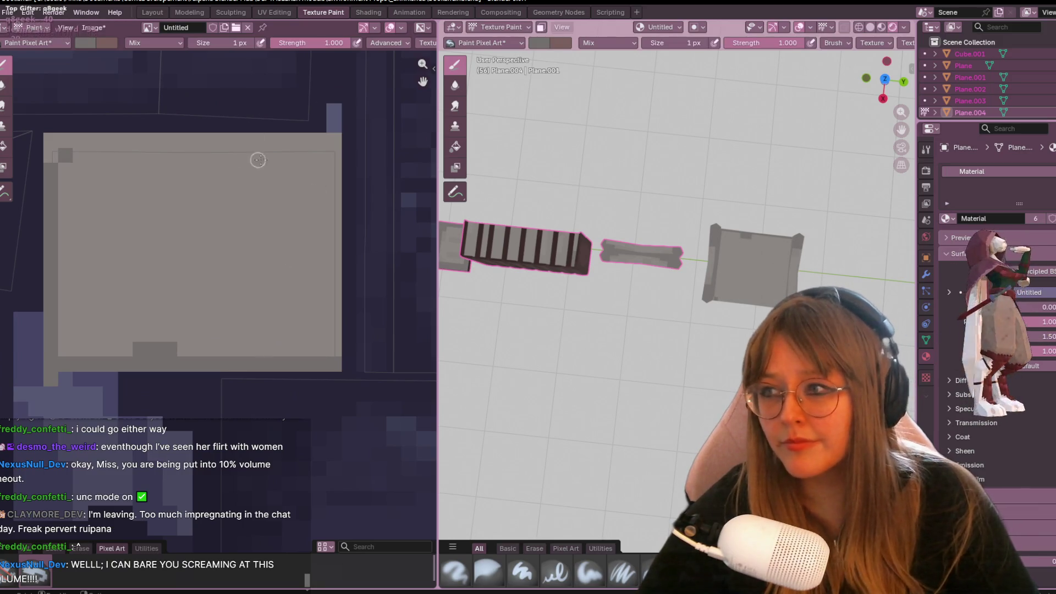
pyautogui.moveTo(269, 150)
pyautogui.mouseDown()
pyautogui.moveTo(325, 158)
pyautogui.moveTo(325, 355)
pyautogui.mouseUp()
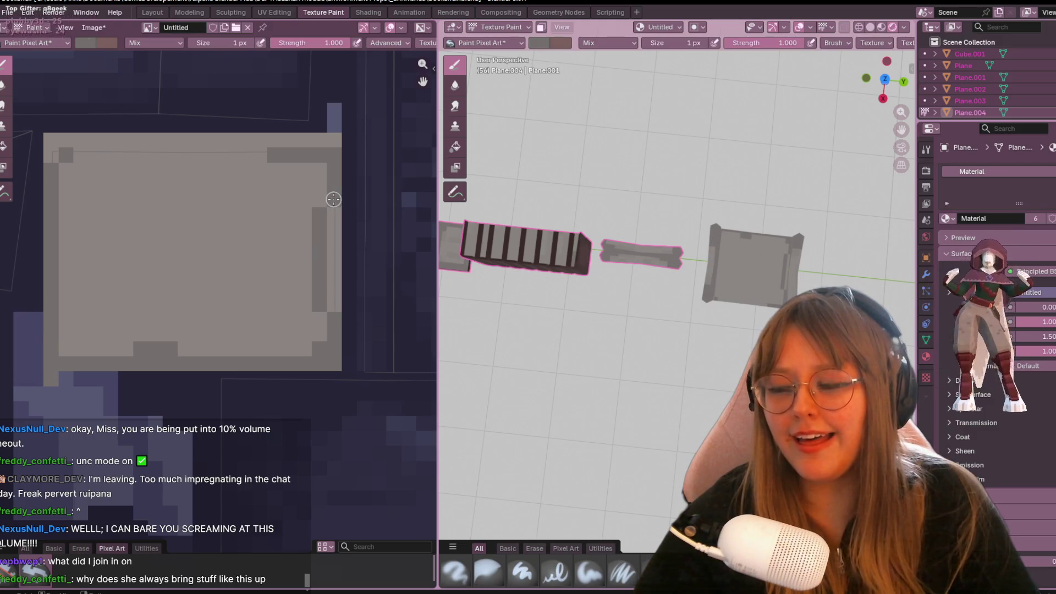
pyautogui.moveTo(334, 206); pyautogui.dragTo(334, 316)
pyautogui.moveTo(276, 163)
pyautogui.mouseDown()
pyautogui.moveTo(61, 164)
pyautogui.moveTo(272, 149)
pyautogui.mouseUp()
pyautogui.moveTo(66, 162)
pyautogui.mouseDown()
pyautogui.moveTo(52, 282)
pyautogui.moveTo(65, 333)
pyautogui.mouseUp()
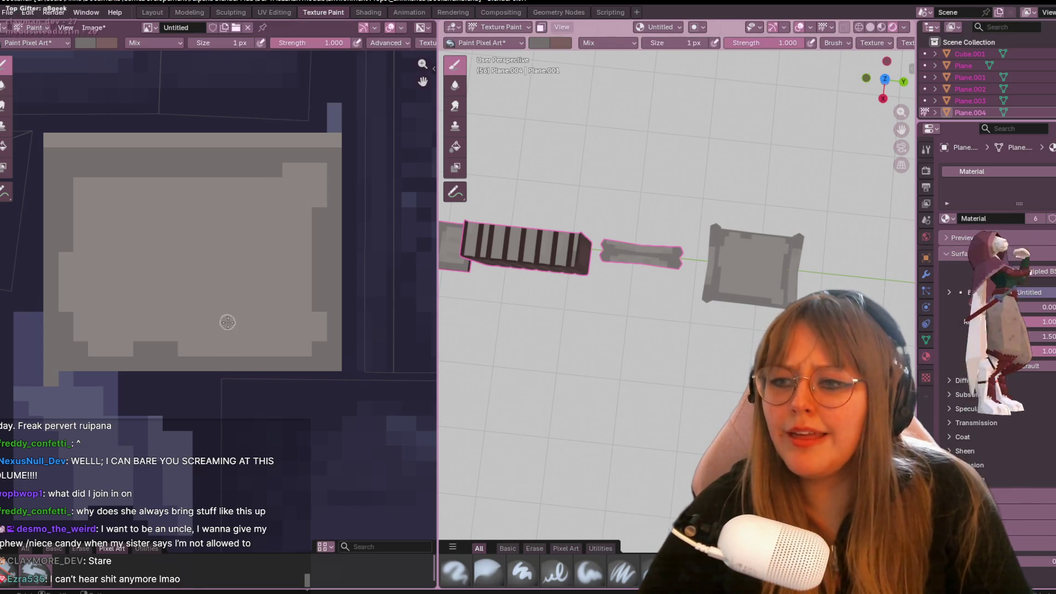
pyautogui.moveTo(231, 366)
pyautogui.mouseDown()
pyautogui.moveTo(255, 348)
pyautogui.moveTo(195, 349)
pyautogui.moveTo(165, 331)
pyautogui.mouseUp()
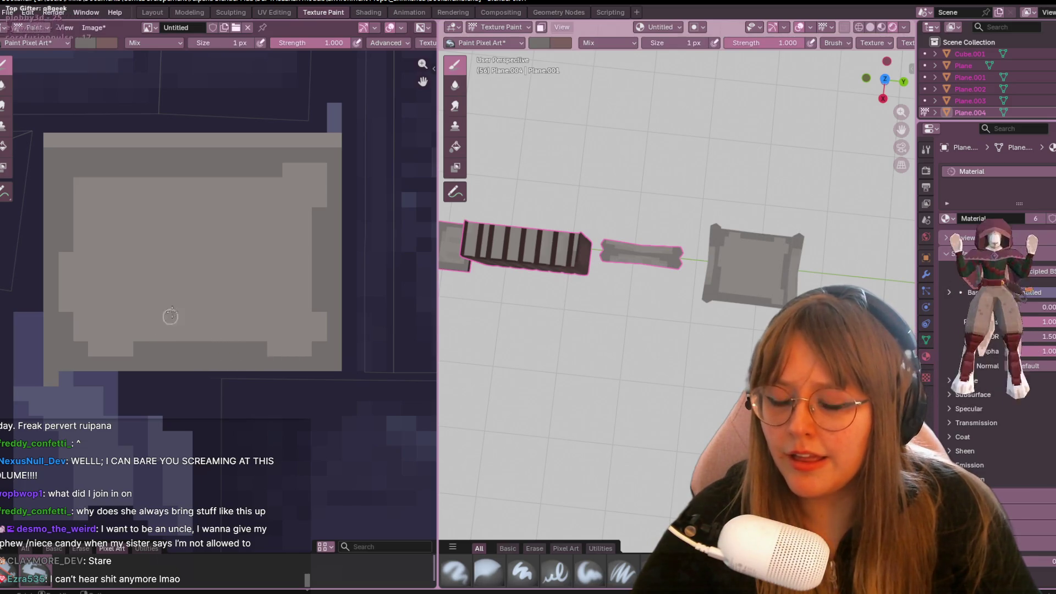
pyautogui.moveTo(649, 231); pyautogui.dragTo(664, 220, button='middle')
pyautogui.scroll(5, 569, 254)
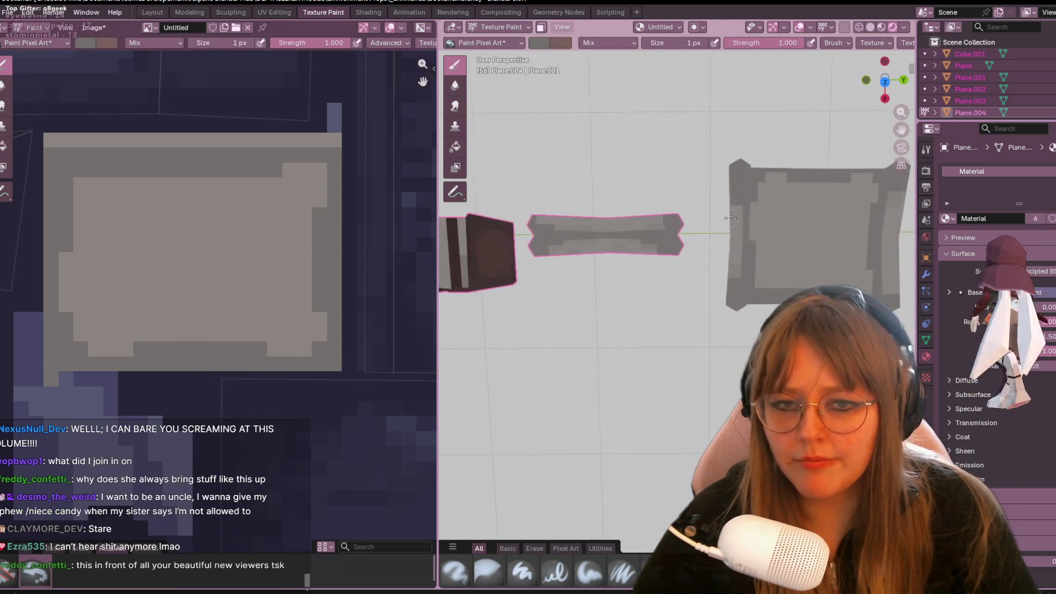
# Centre the bordered square plane face-on in the 3D view.
pyautogui.moveTo(569, 254); pyautogui.dragTo(539, 204, button='middle')
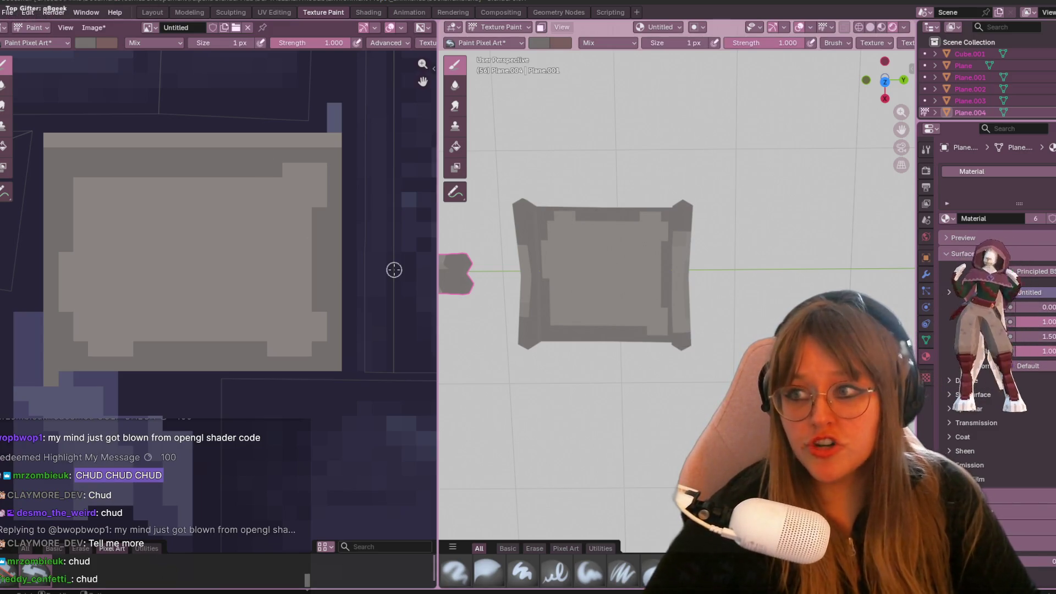
# Paint four dark horizontal text lines across the square, redoing the bottom line once.
pyautogui.scroll(1, 231, 271)
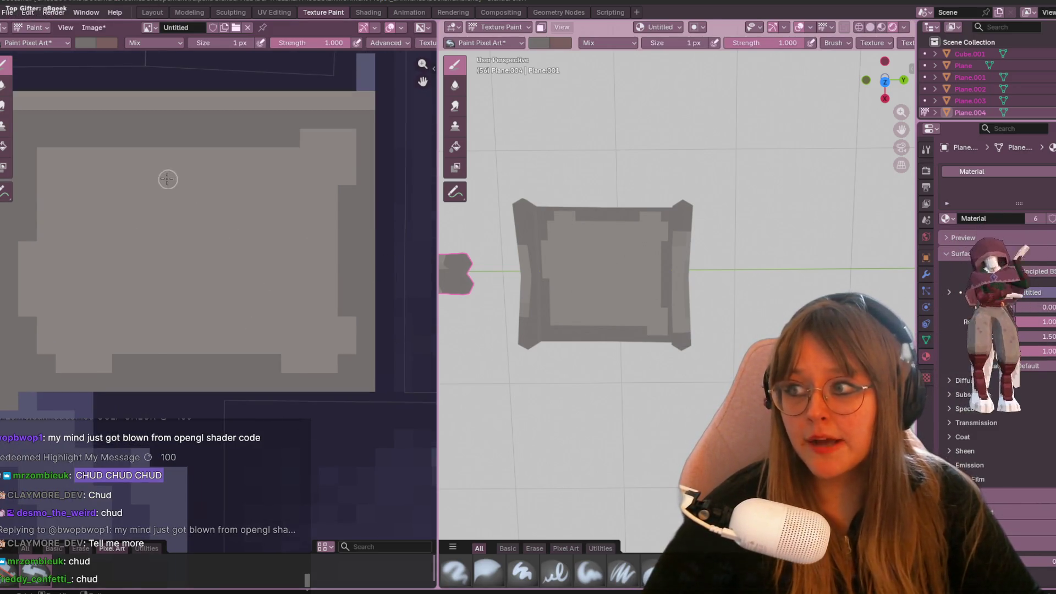
pyautogui.moveTo(88, 177); pyautogui.dragTo(313, 174)
pyautogui.moveTo(520, 256); pyautogui.dragTo(240, 194, button='middle')
pyautogui.moveTo(89, 176); pyautogui.dragTo(77, 175)
pyautogui.moveTo(88, 218); pyautogui.dragTo(300, 217)
pyautogui.moveTo(77, 251); pyautogui.dragTo(302, 251)
pyautogui.moveTo(77, 290)
pyautogui.mouseDown()
pyautogui.moveTo(299, 299)
pyautogui.moveTo(98, 292)
pyautogui.mouseUp()
pyautogui.hotkey('ctrl', 'z')
pyautogui.moveTo(85, 329)
pyautogui.mouseDown()
pyautogui.moveTo(146, 313)
pyautogui.moveTo(271, 317)
pyautogui.mouseUp()
# Darken the middle line's right end and touch up pixels on the right and upper-left border.
pyautogui.moveTo(709, 242); pyautogui.dragTo(825, 236, button='middle')
pyautogui.scroll(-1, 219, 232)
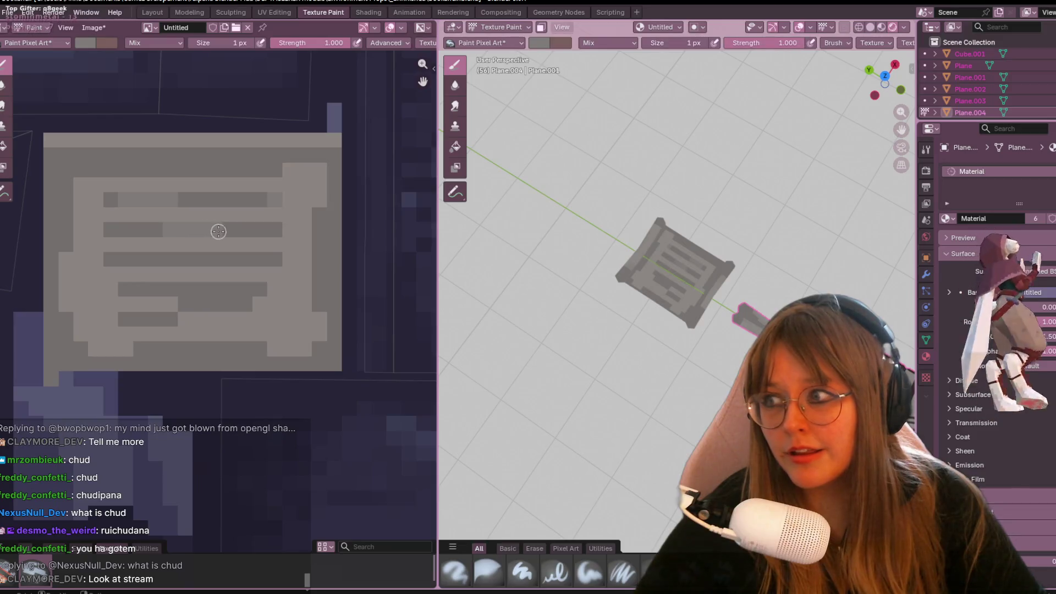
pyautogui.moveTo(236, 225); pyautogui.dragTo(280, 230)
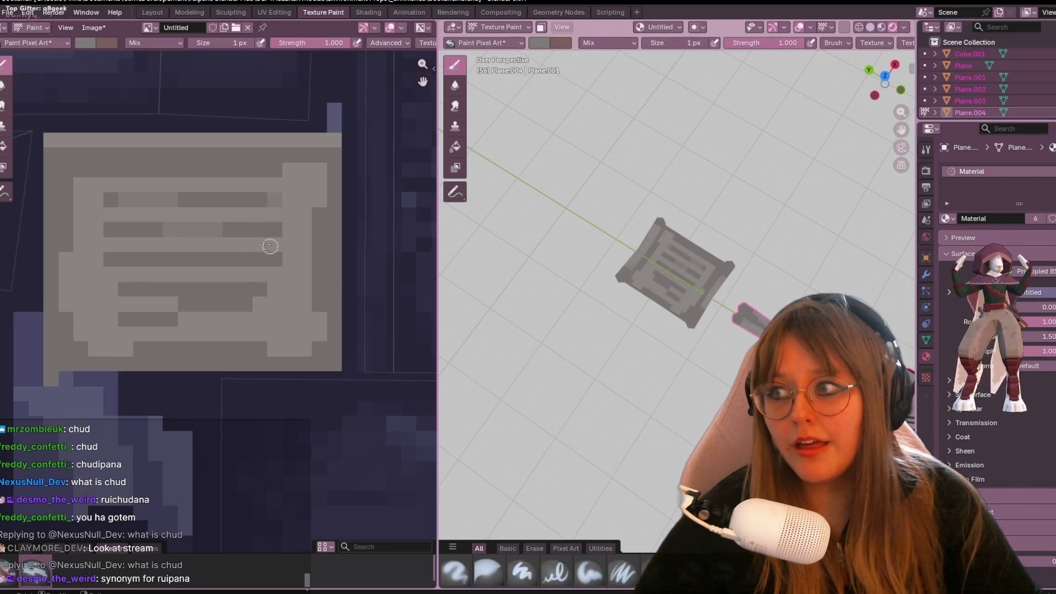
pyautogui.scroll(2, 223, 216)
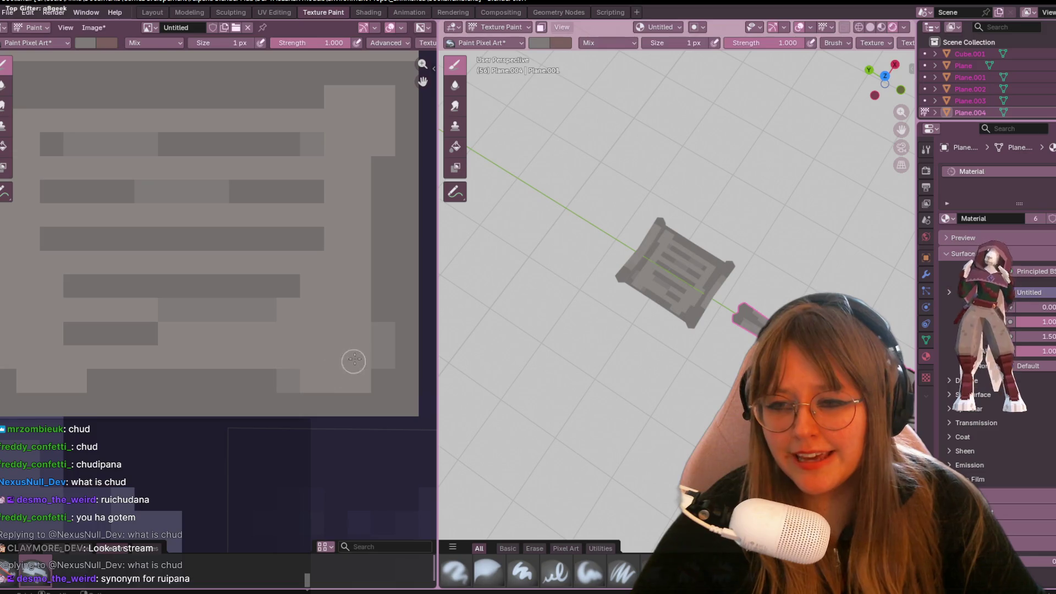
pyautogui.moveTo(354, 366); pyautogui.dragTo(296, 292, button='middle')
pyautogui.click(338, 144)
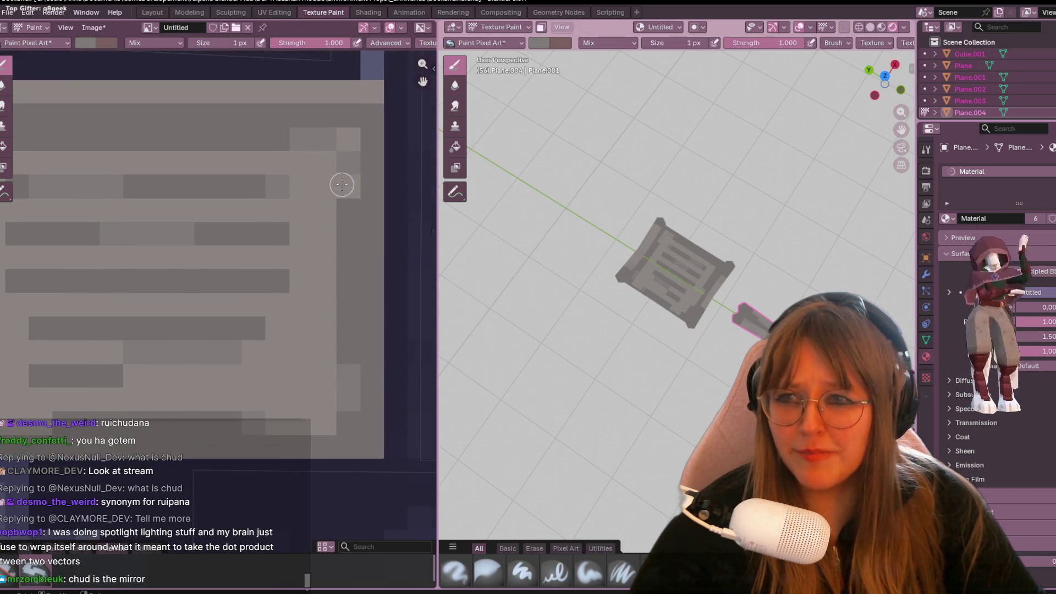
pyautogui.moveTo(47, 164); pyautogui.dragTo(149, 193, button='middle')
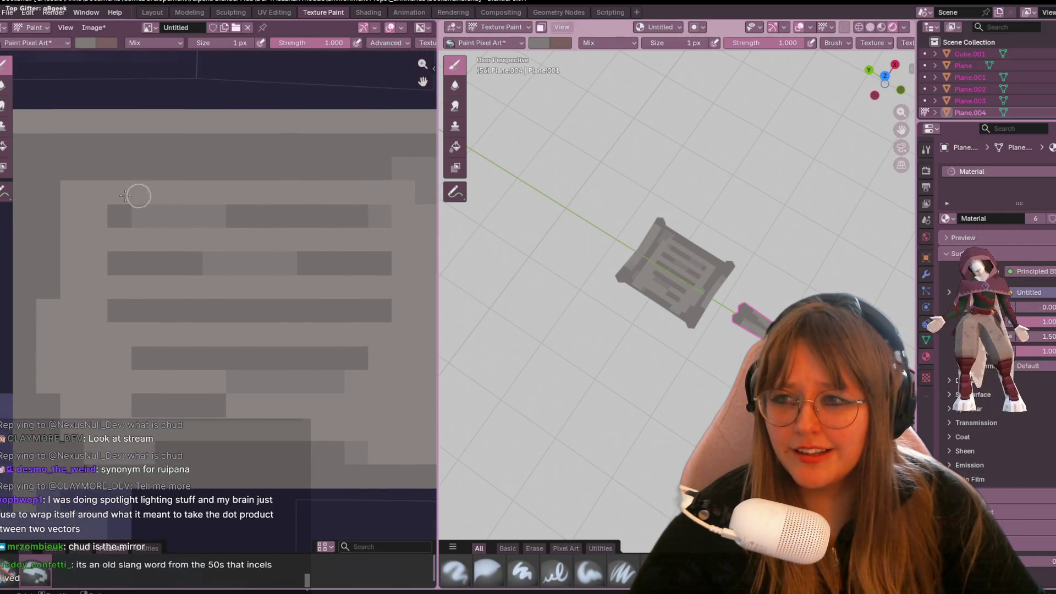
pyautogui.click(67, 191)
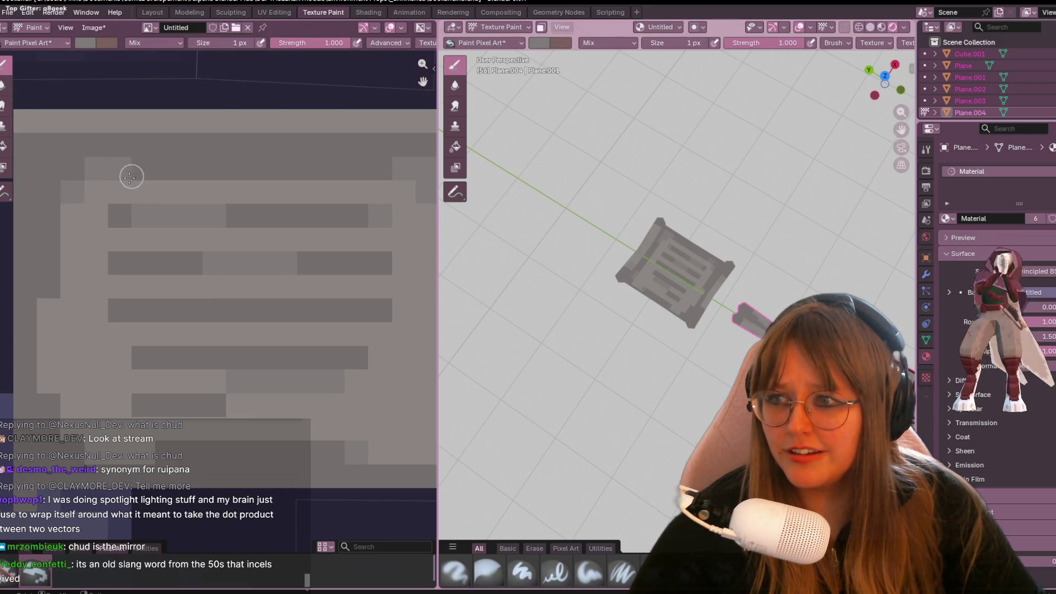
# Review the whole texture and the other props, then return to the Layout workspace.
pyautogui.moveTo(154, 240); pyautogui.dragTo(227, 175, button='middle')
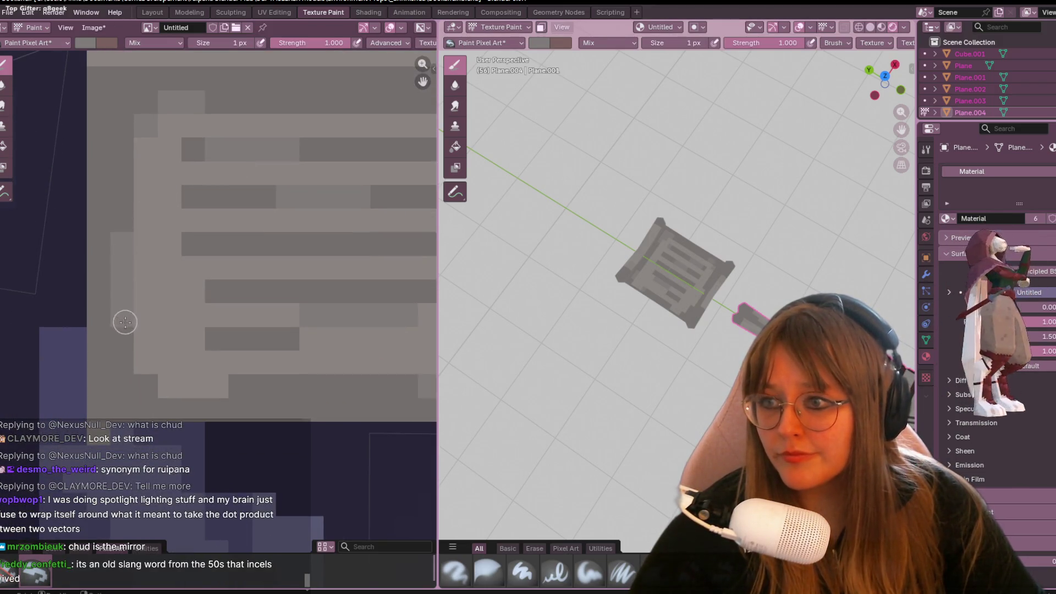
pyautogui.moveTo(495, 231)
pyautogui.mouseDown(button='middle')
pyautogui.moveTo(479, 215)
pyautogui.moveTo(490, 175)
pyautogui.moveTo(491, 192)
pyautogui.moveTo(649, 281)
pyautogui.mouseUp(button='middle')
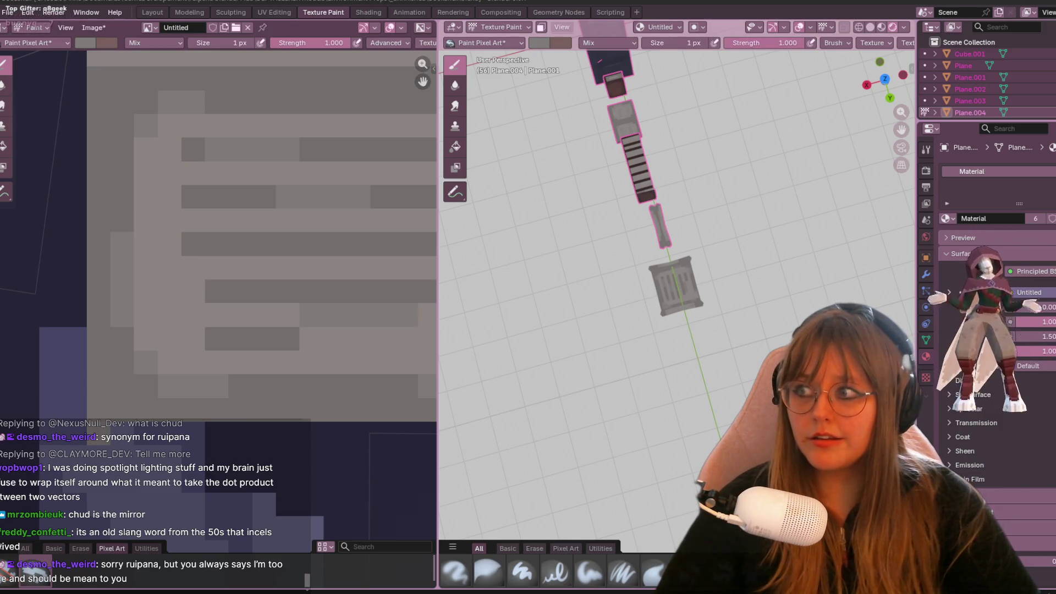
pyautogui.scroll(-2, 403, 308)
pyautogui.moveTo(659, 248); pyautogui.dragTo(765, 259, button='middle')
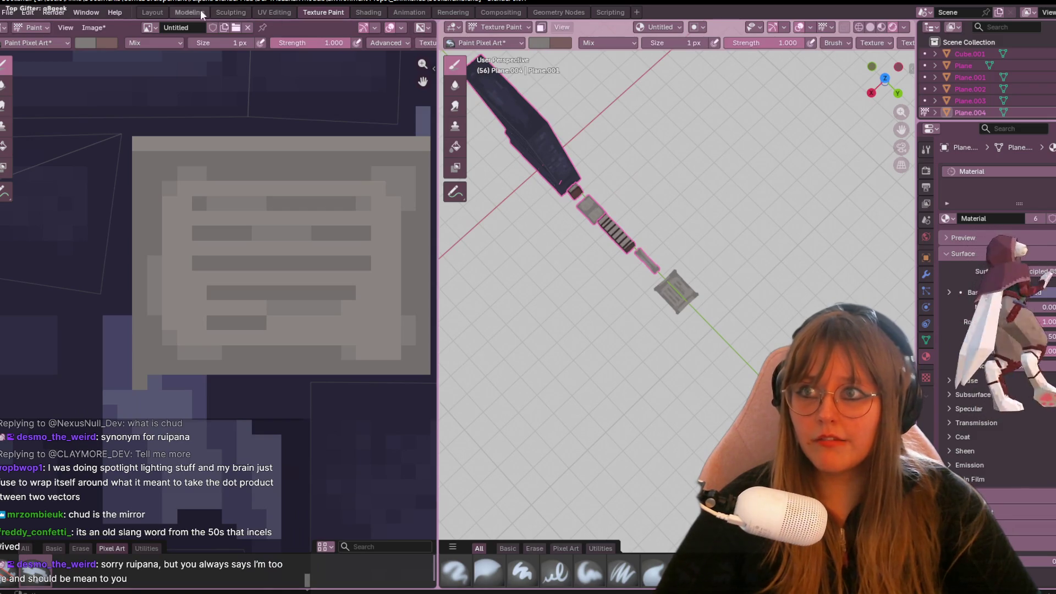
pyautogui.click(152, 12)
pyautogui.click(665, 228)
# Orbit the 3D view so the painted props lie along the horizontal.
pyautogui.moveTo(665, 229); pyautogui.dragTo(641, 158, button='middle')
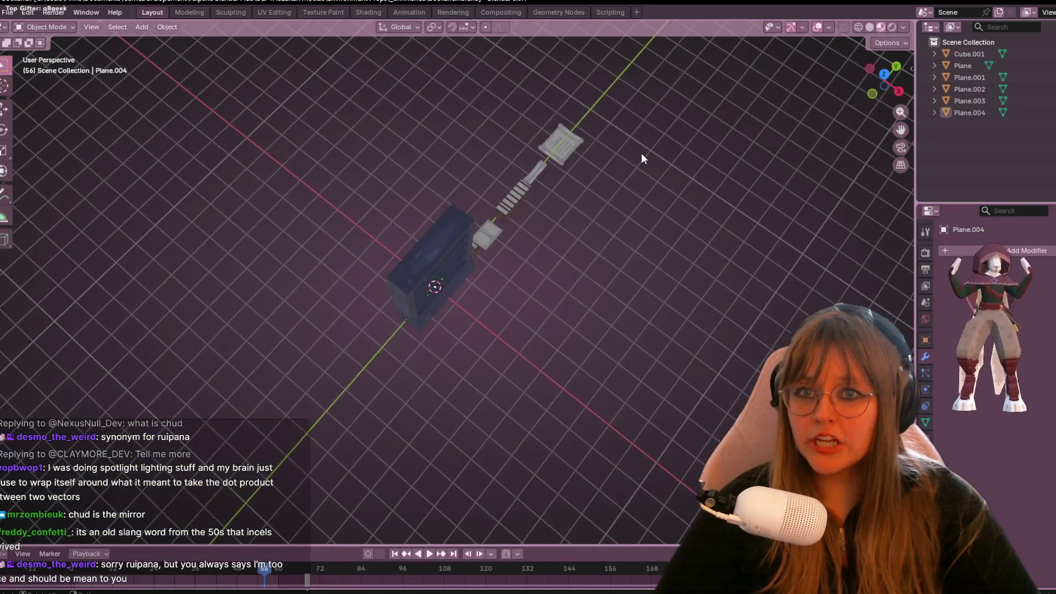
pyautogui.moveTo(674, 217)
pyautogui.mouseDown(button='middle')
pyautogui.moveTo(611, 355)
pyautogui.moveTo(635, 372)
pyautogui.moveTo(501, 352)
pyautogui.moveTo(439, 324)
pyautogui.moveTo(653, 339)
pyautogui.moveTo(666, 374)
pyautogui.moveTo(822, 104)
pyautogui.moveTo(755, 168)
pyautogui.moveTo(731, 128)
pyautogui.moveTo(701, 128)
pyautogui.mouseUp(button='middle')
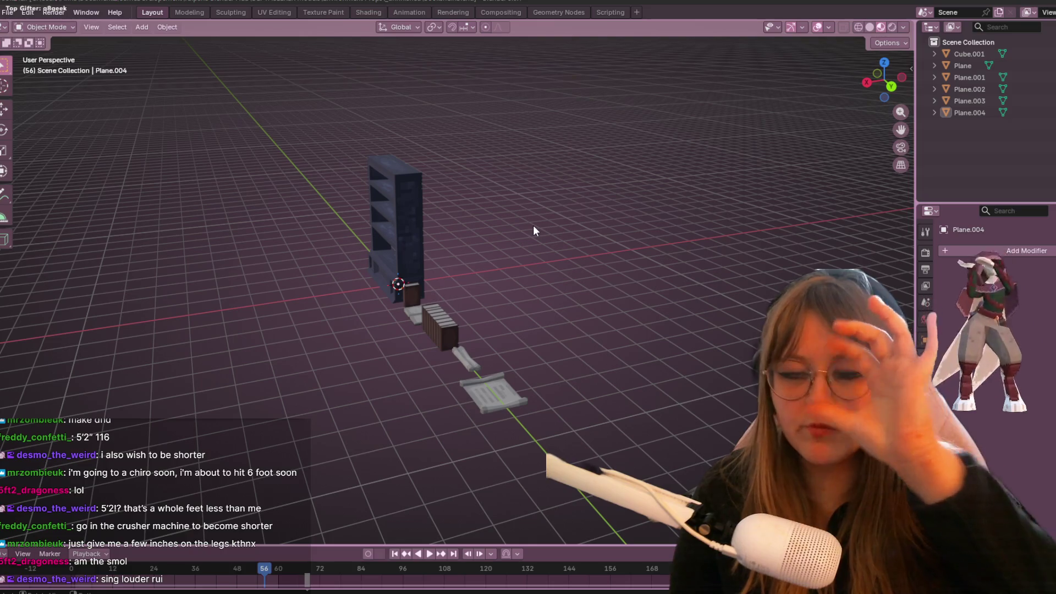
pyautogui.moveTo(470, 185)
pyautogui.mouseDown(button='middle')
pyautogui.moveTo(563, 231)
pyautogui.moveTo(673, 240)
pyautogui.mouseUp(button='middle')
# Select the bookshelf Cube.001 and orbit around the props to inspect them.
pyautogui.moveTo(720, 282)
pyautogui.mouseDown(button='middle')
pyautogui.moveTo(754, 279)
pyautogui.moveTo(602, 321)
pyautogui.mouseUp(button='middle')
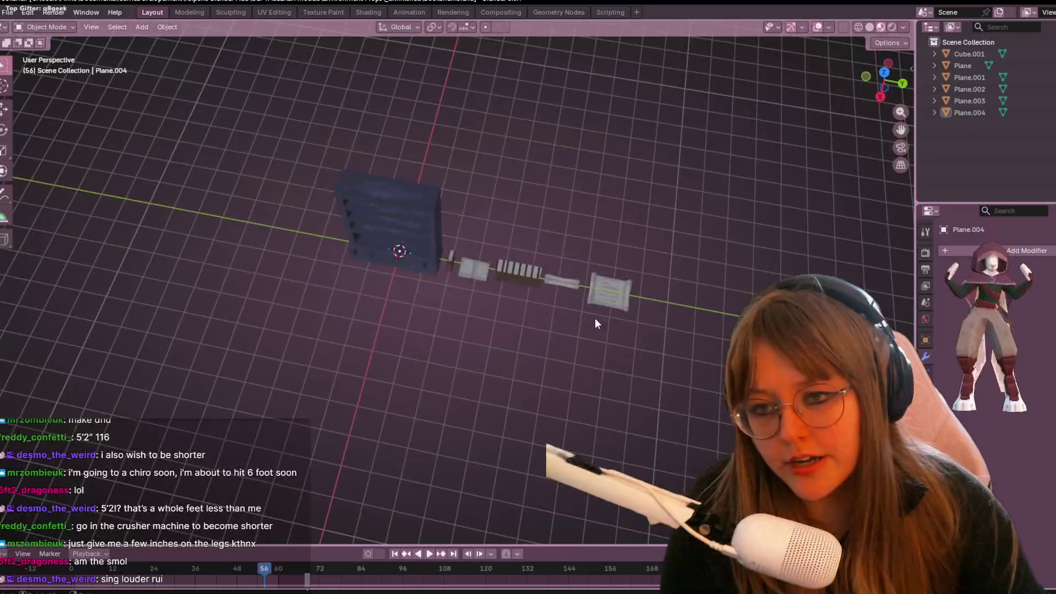
pyautogui.click(392, 222)
pyautogui.moveTo(392, 223); pyautogui.dragTo(581, 167, button='middle')
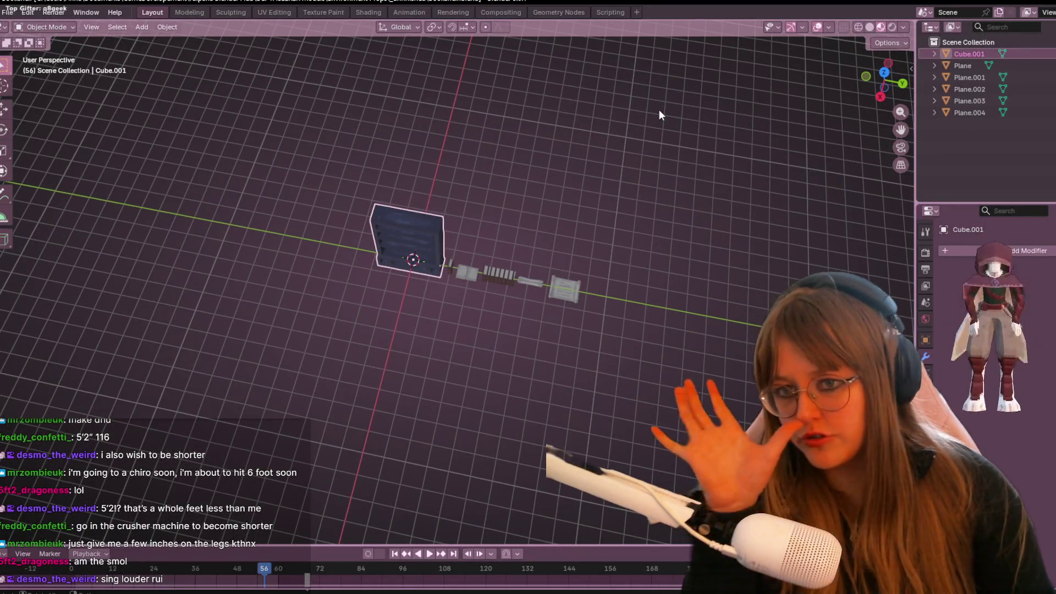
pyautogui.moveTo(658, 48)
pyautogui.mouseDown(button='middle')
pyautogui.moveTo(655, 256)
pyautogui.moveTo(732, 237)
pyautogui.moveTo(722, 185)
pyautogui.moveTo(568, 240)
pyautogui.moveTo(511, 276)
pyautogui.moveTo(493, 255)
pyautogui.moveTo(712, 261)
pyautogui.moveTo(371, 263)
pyautogui.moveTo(402, 294)
pyautogui.moveTo(584, 256)
pyautogui.moveTo(537, 136)
pyautogui.moveTo(479, 217)
pyautogui.mouseUp(button='middle')
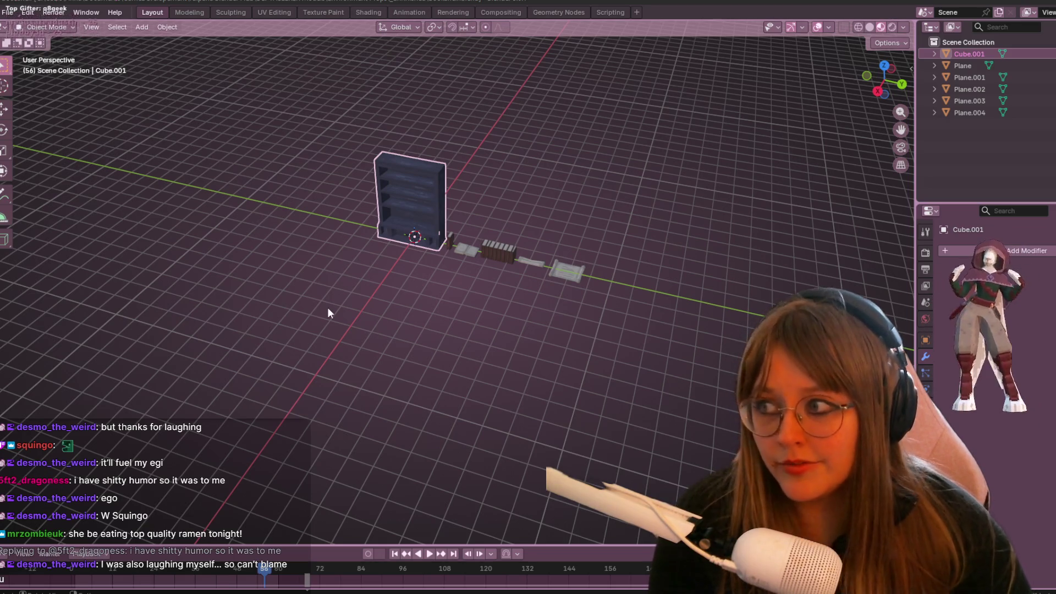
pyautogui.moveTo(414, 185)
pyautogui.mouseDown(button='middle')
pyautogui.moveTo(463, 202)
pyautogui.moveTo(486, 256)
pyautogui.moveTo(475, 195)
pyautogui.mouseUp(button='middle')
pyautogui.moveTo(635, 226)
pyautogui.mouseDown(button='middle')
pyautogui.moveTo(596, 130)
pyautogui.moveTo(572, 163)
pyautogui.moveTo(506, 362)
pyautogui.moveTo(502, 257)
pyautogui.moveTo(557, 317)
pyautogui.moveTo(513, 231)
pyautogui.moveTo(433, 296)
pyautogui.mouseUp(button='middle')
# Shift the striped book-stack Plane.001 slightly sideways along X in top view.
pyautogui.click(448, 253)
pyautogui.moveTo(447, 253)
pyautogui.mouseDown(button='middle')
pyautogui.moveTo(538, 265)
pyautogui.moveTo(645, 312)
pyautogui.moveTo(759, 231)
pyautogui.mouseUp(button='middle')
pyautogui.click(884, 77)
pyautogui.scroll(4, 585, 143)
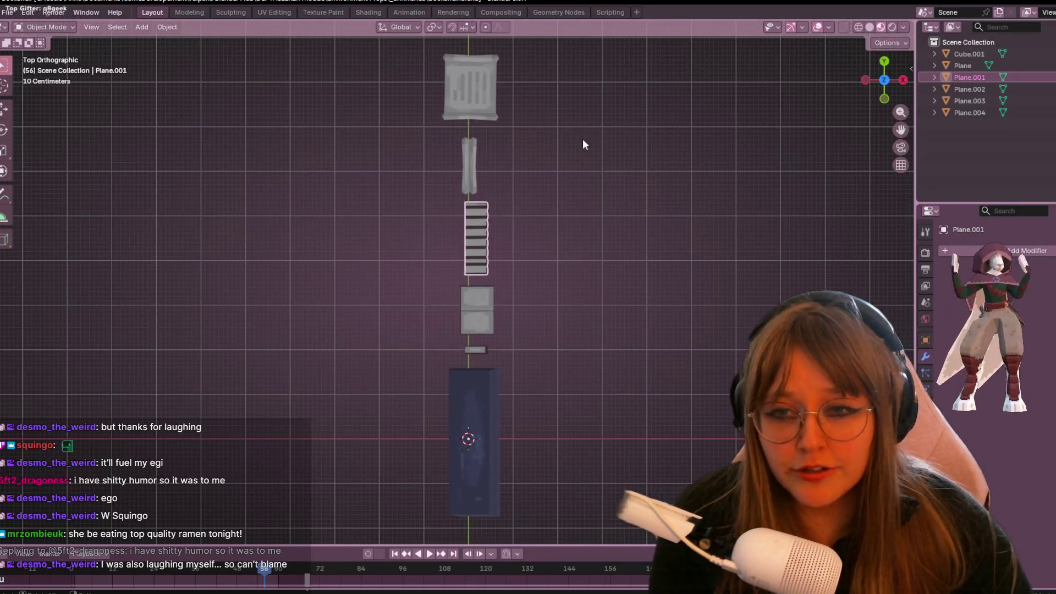
pyautogui.keyDown('shift'); pyautogui.moveTo(473, 207); pyautogui.dragTo(428, 208, button='middle'); pyautogui.keyUp('shift')
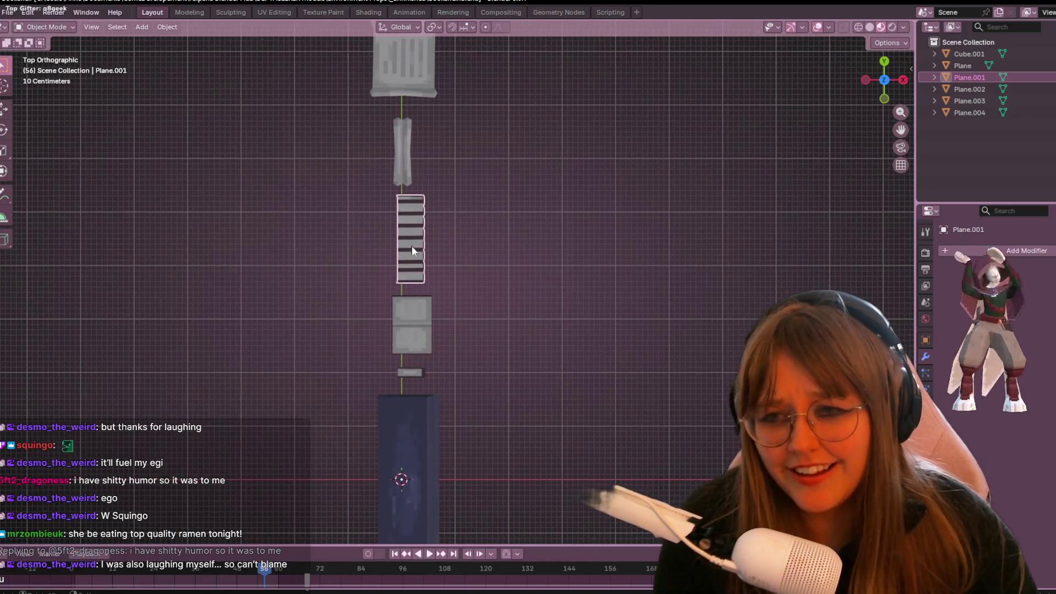
pyautogui.press('g')
pyautogui.click(433, 251)
pyautogui.press('g')
pyautogui.click(453, 252)
pyautogui.scroll(-3, 453, 252)
# Orbit back to perspective and click through the bookshelf, Plane.002, Plane.003 and Plane.001.
pyautogui.moveTo(546, 300)
pyautogui.mouseDown(button='middle')
pyautogui.moveTo(394, 200)
pyautogui.moveTo(391, 185)
pyautogui.moveTo(445, 181)
pyautogui.mouseUp(button='middle')
pyautogui.click(330, 242)
pyautogui.click(380, 269)
pyautogui.click(492, 269)
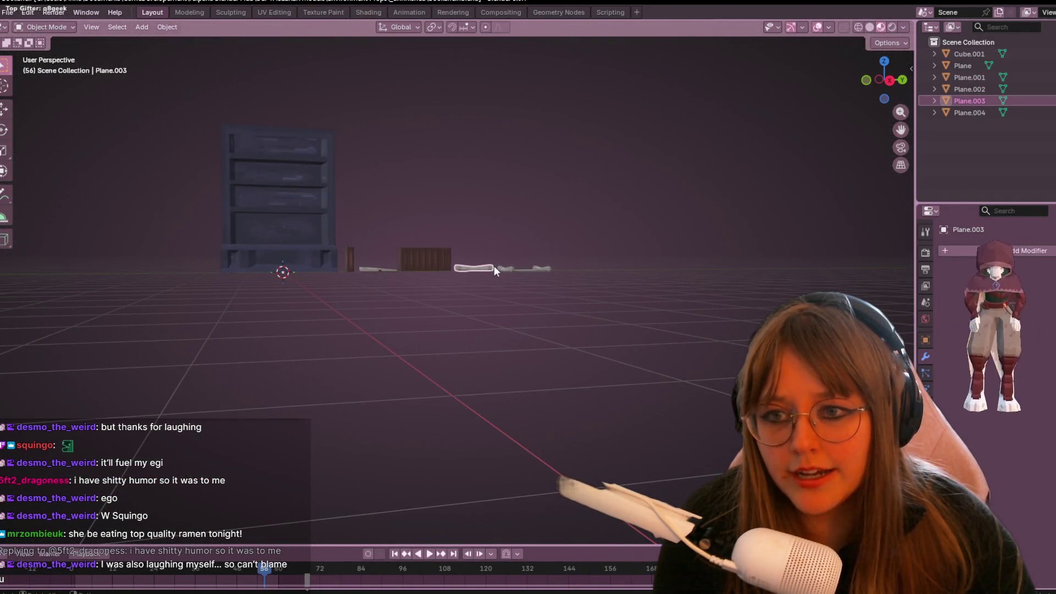
pyautogui.click(424, 269)
pyautogui.moveTo(423, 268)
pyautogui.mouseDown(button='middle')
pyautogui.moveTo(534, 185)
pyautogui.moveTo(510, 305)
pyautogui.moveTo(410, 348)
pyautogui.moveTo(157, 228)
pyautogui.moveTo(578, 236)
pyautogui.moveTo(249, 253)
pyautogui.moveTo(259, 243)
pyautogui.mouseUp(button='middle')
# Rotate the view with the numpad keys and reselect the bookshelf Cube.001.
pyautogui.press('KP_8')
pyautogui.press('KP_8')
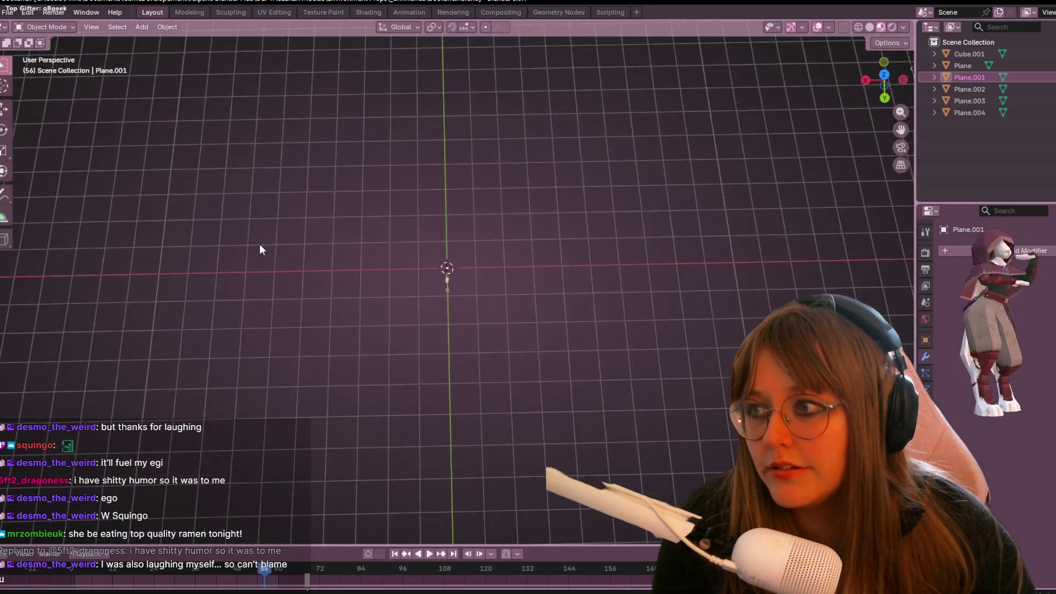
pyautogui.press('KP_2')
pyautogui.press('KP_2')
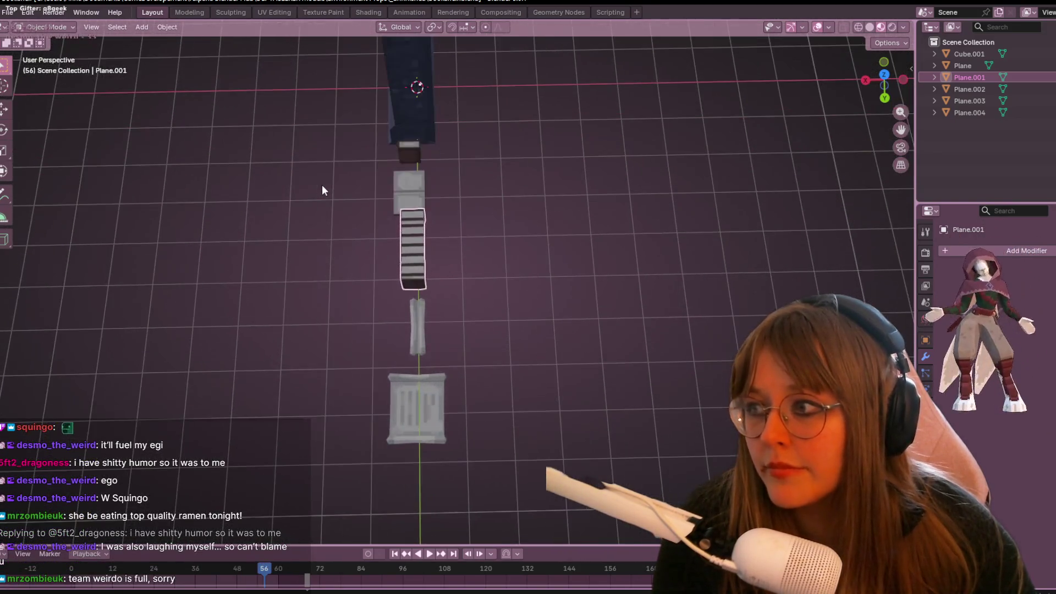
pyautogui.press('KP_8')
pyautogui.press('KP_8')
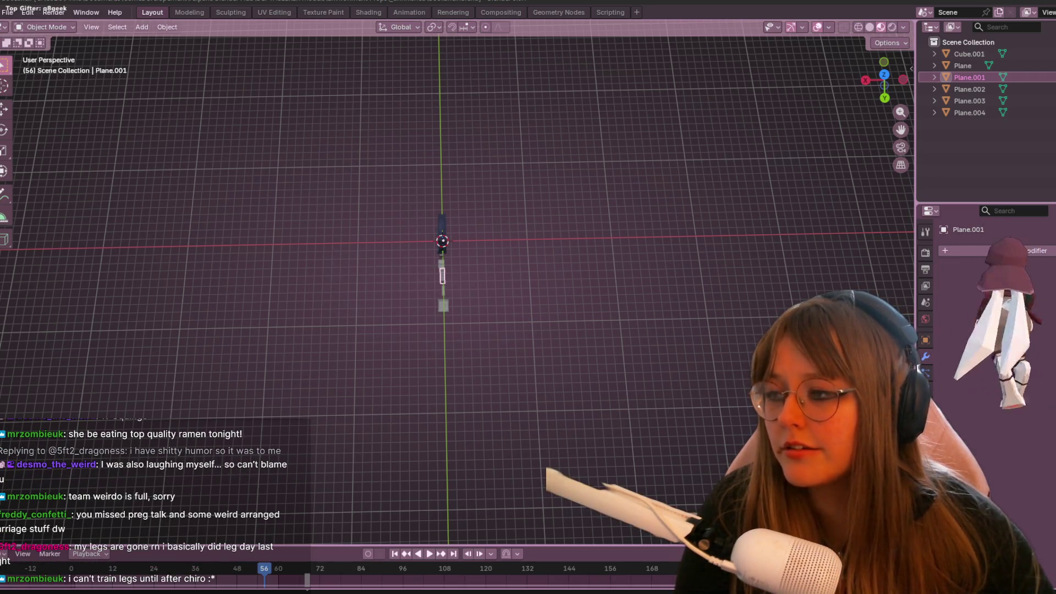
pyautogui.moveTo(220, 270)
pyautogui.mouseDown(button='middle')
pyautogui.moveTo(442, 232)
pyautogui.moveTo(592, 223)
pyautogui.moveTo(529, 161)
pyautogui.moveTo(526, 265)
pyautogui.moveTo(280, 291)
pyautogui.moveTo(358, 199)
pyautogui.moveTo(361, 210)
pyautogui.moveTo(345, 213)
pyautogui.moveTo(278, 306)
pyautogui.moveTo(347, 211)
pyautogui.moveTo(421, 153)
pyautogui.moveTo(462, 213)
pyautogui.moveTo(518, 240)
pyautogui.moveTo(566, 229)
pyautogui.moveTo(434, 214)
pyautogui.mouseUp(button='middle')
pyautogui.click(279, 291)
pyautogui.scroll(-3, 272, 271)
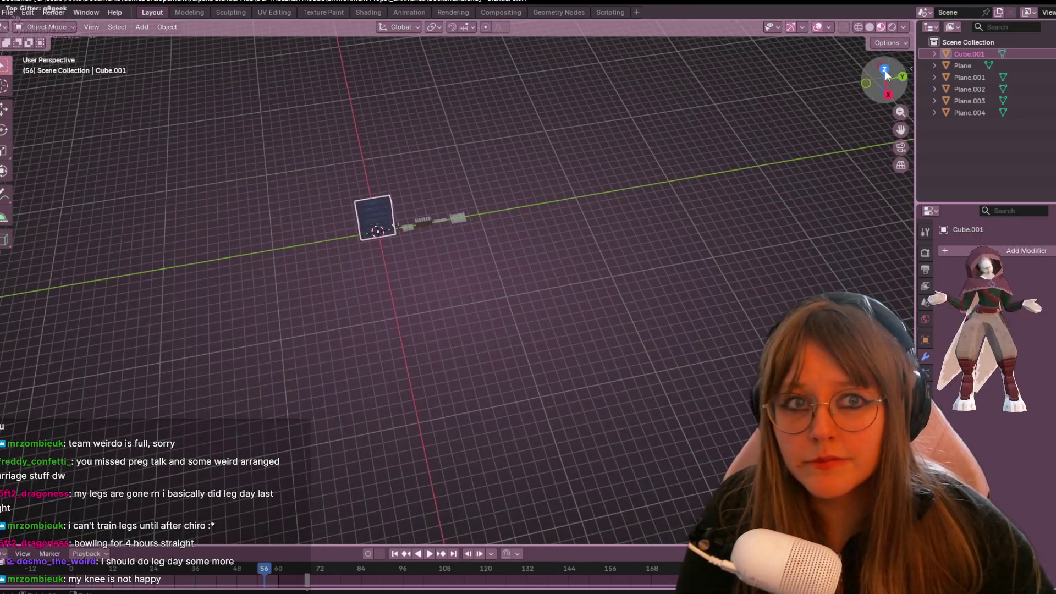
# Duplicate the bookshelf as Cube.002 and place it beside the original along Y.
pyautogui.press('KP_7')
pyautogui.press('g')
pyautogui.press('Escape')
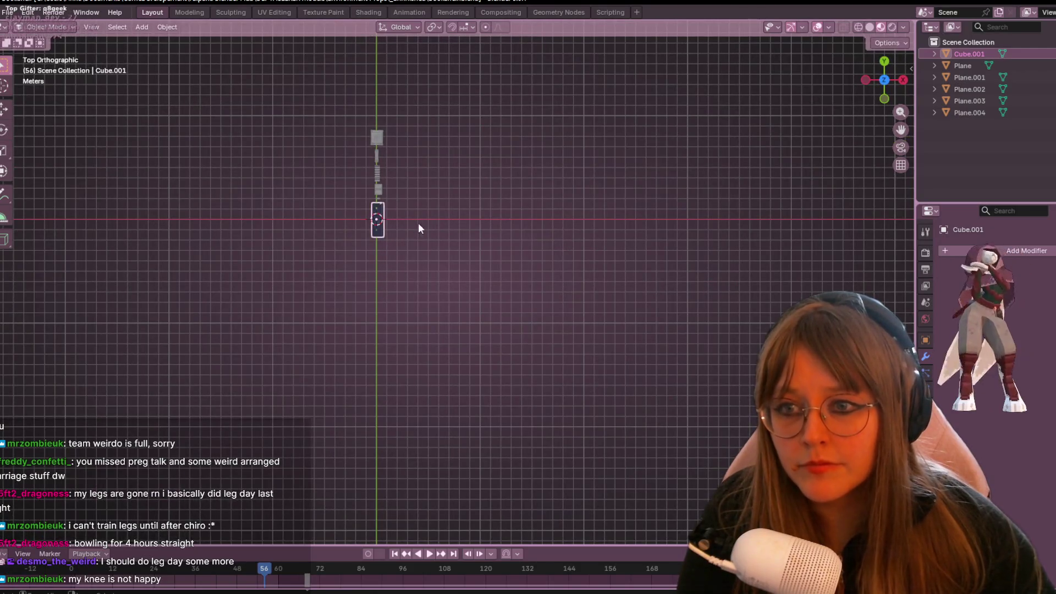
pyautogui.hotkey('shift', 'd')
pyautogui.press('y')
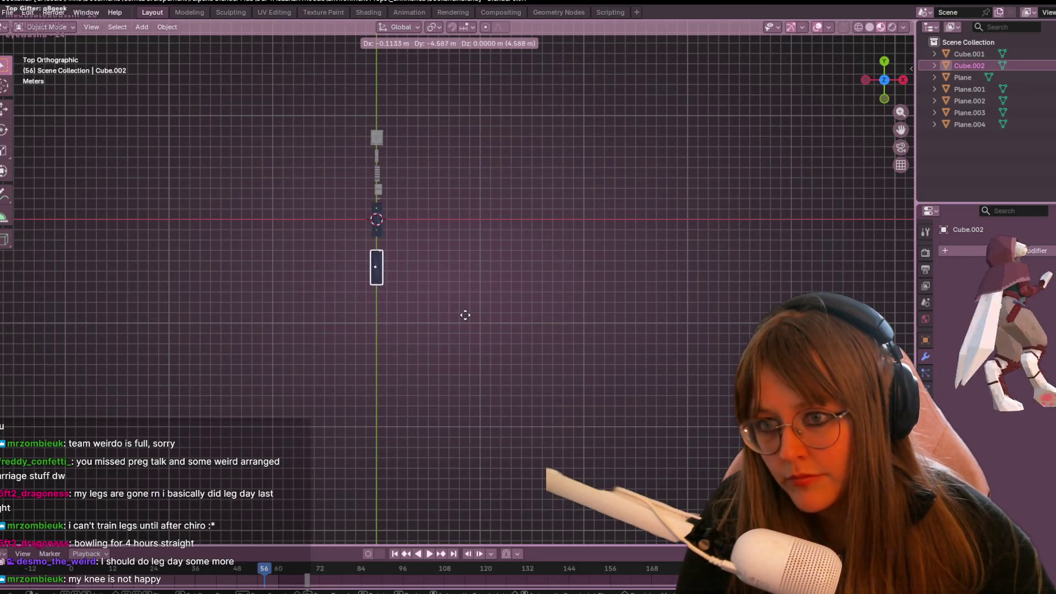
pyautogui.click(464, 306)
# Check the copy in Right Orthographic view and enter Edit Mode on it.
pyautogui.moveTo(464, 306)
pyautogui.mouseDown(button='middle')
pyautogui.moveTo(403, 196)
pyautogui.moveTo(356, 186)
pyautogui.moveTo(604, 192)
pyautogui.moveTo(633, 203)
pyautogui.moveTo(647, 258)
pyautogui.moveTo(480, 219)
pyautogui.moveTo(193, 216)
pyautogui.moveTo(29, 253)
pyautogui.moveTo(169, 300)
pyautogui.moveTo(622, 247)
pyautogui.moveTo(886, 285)
pyautogui.moveTo(678, 227)
pyautogui.moveTo(159, 202)
pyautogui.moveTo(790, 231)
pyautogui.moveTo(472, 281)
pyautogui.moveTo(80, 73)
pyautogui.mouseUp(button='middle')
pyautogui.scroll(3, 356, 186)
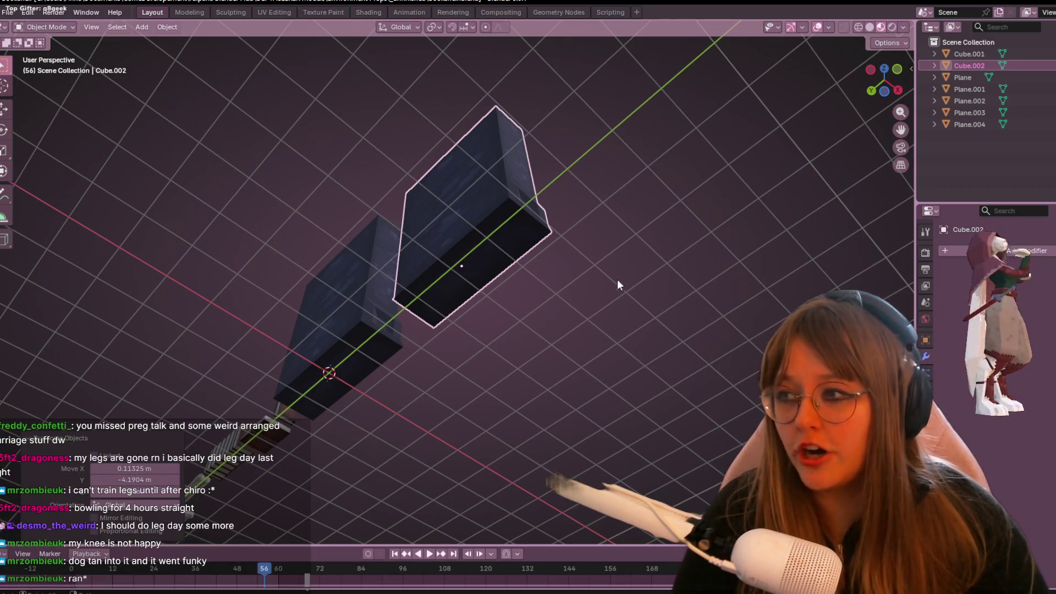
pyautogui.moveTo(643, 233); pyautogui.dragTo(436, 270, button='middle')
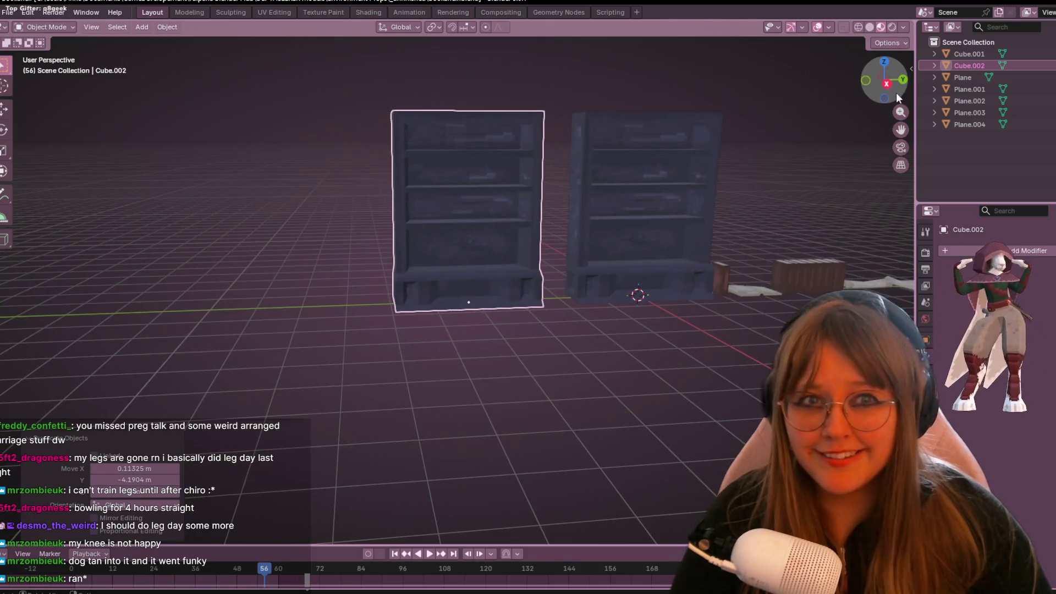
pyautogui.click(896, 93)
pyautogui.scroll(4, 631, 163)
pyautogui.scroll(-3, 525, 265)
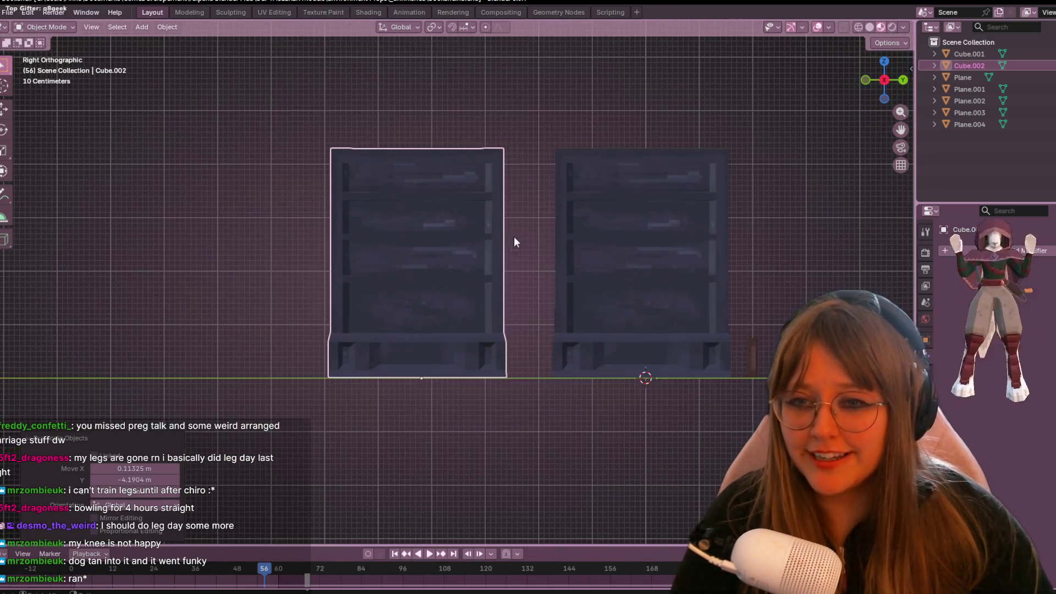
pyautogui.press('Tab')
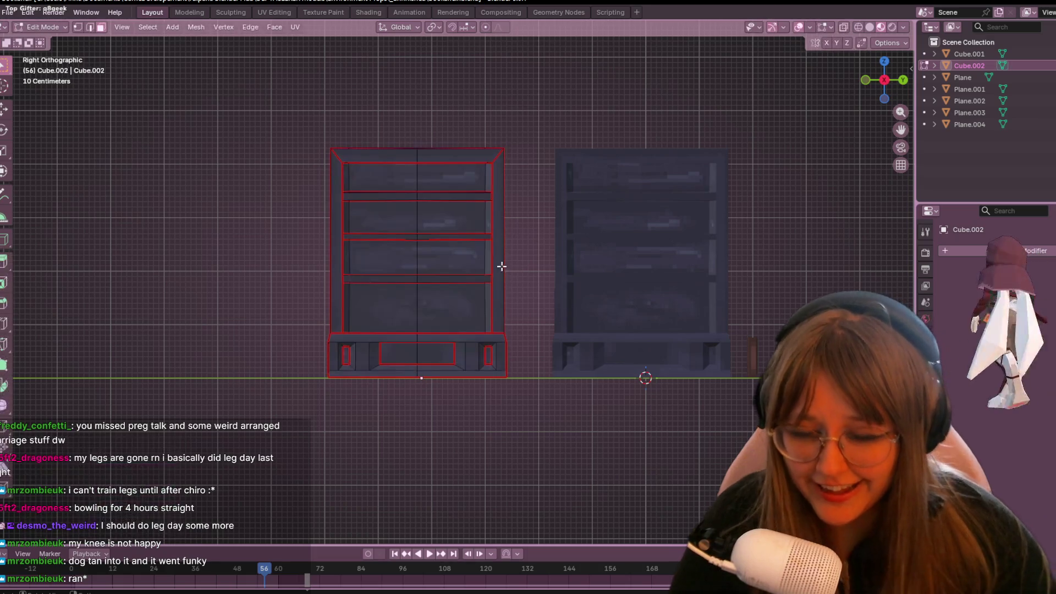
# Switch to Vertex select and box-select the copy's upper shelves above the base.
pyautogui.click(79, 25)
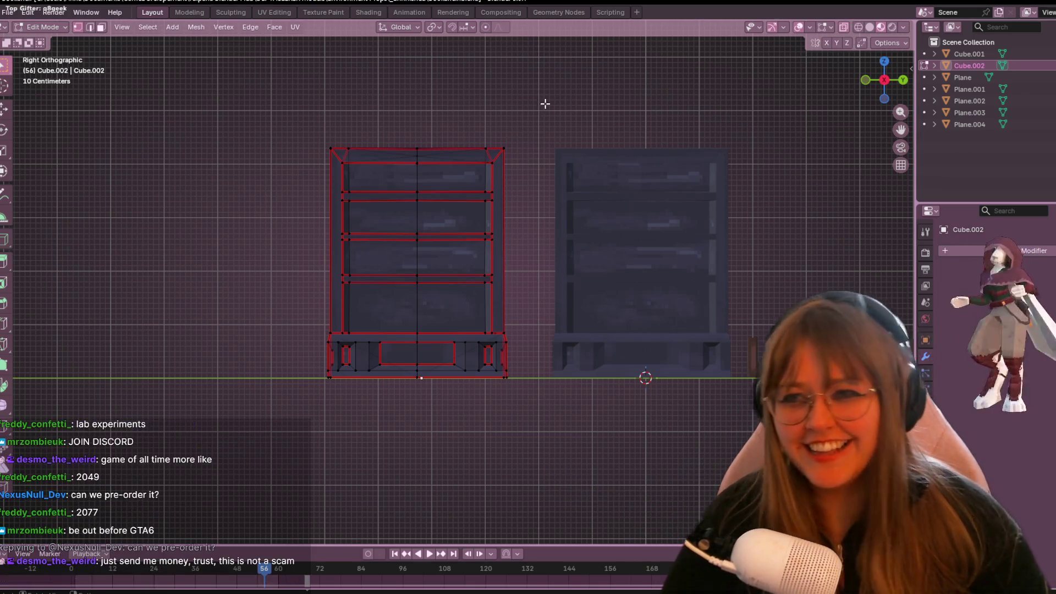
pyautogui.moveTo(182, 111); pyautogui.dragTo(469, 253)
pyautogui.moveTo(506, 284); pyautogui.dragTo(521, 297)
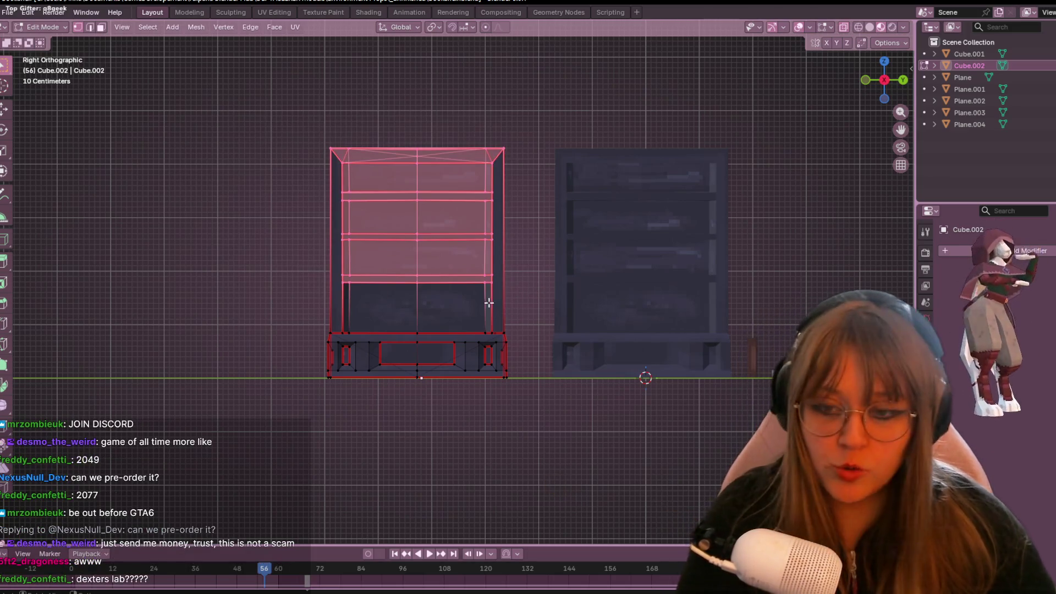
# Delete the upper shelf vertices, leaving only the base, and raise the base's top to make it taller.
pyautogui.press('x')
pyautogui.click(354, 256)
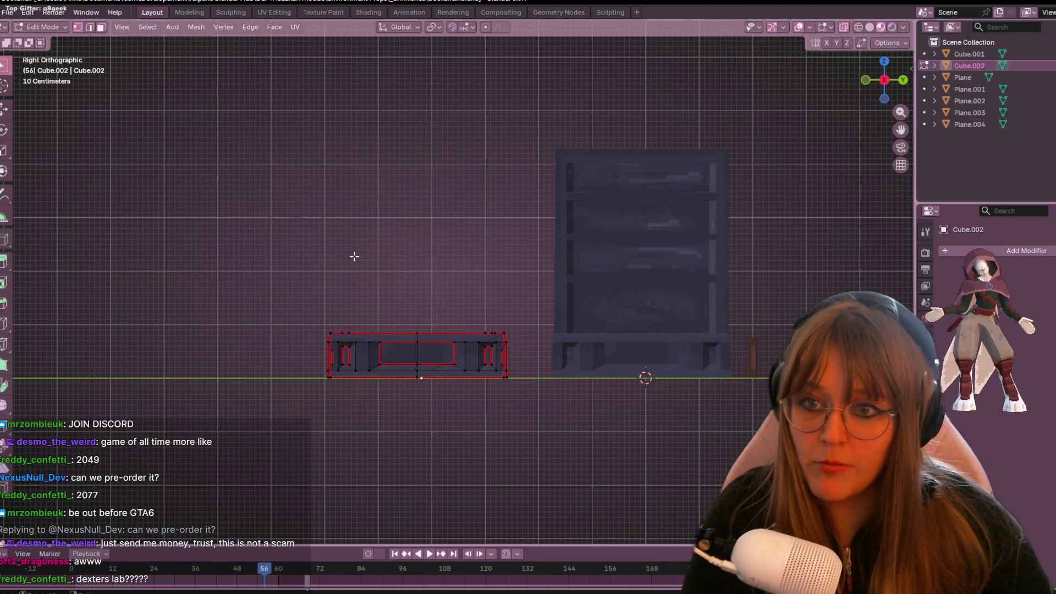
pyautogui.moveTo(287, 268)
pyautogui.mouseDown()
pyautogui.moveTo(467, 353)
pyautogui.moveTo(525, 356)
pyautogui.mouseUp()
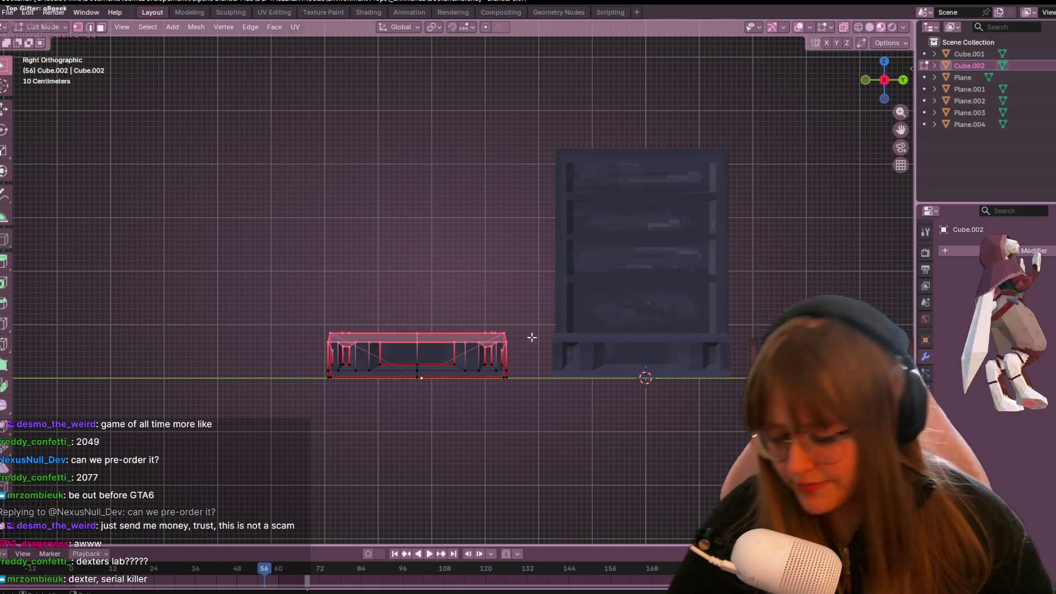
pyautogui.press('g')
pyautogui.press('z')
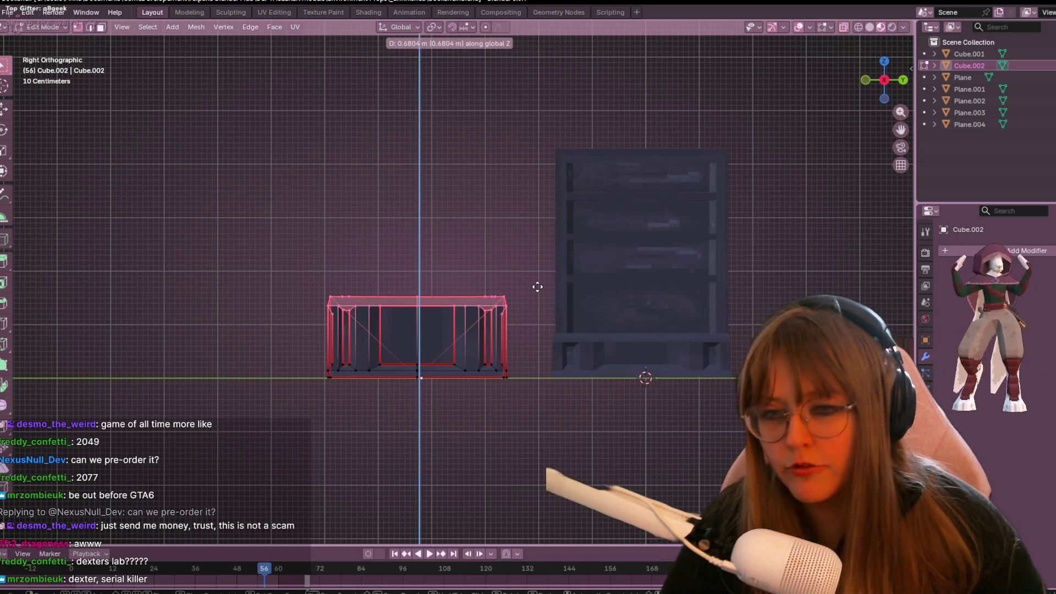
pyautogui.click(565, 281)
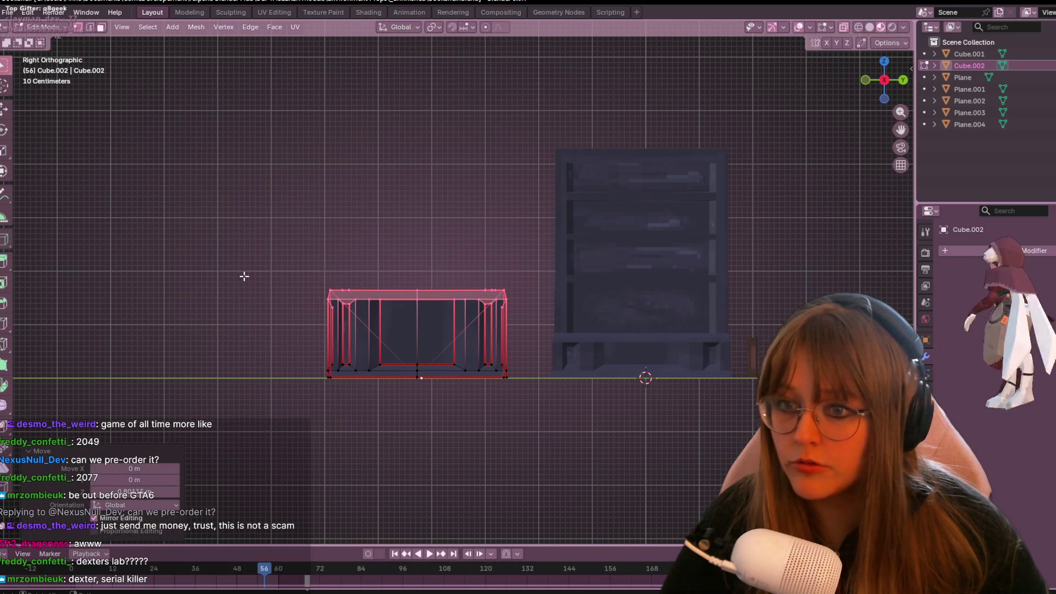
# Enlarge the cabinet slightly, set it back on the floor line, and reposition its top.
pyautogui.moveTo(238, 245)
pyautogui.mouseDown()
pyautogui.moveTo(412, 313)
pyautogui.moveTo(531, 432)
pyautogui.mouseUp()
pyautogui.press('s')
pyautogui.click(576, 411)
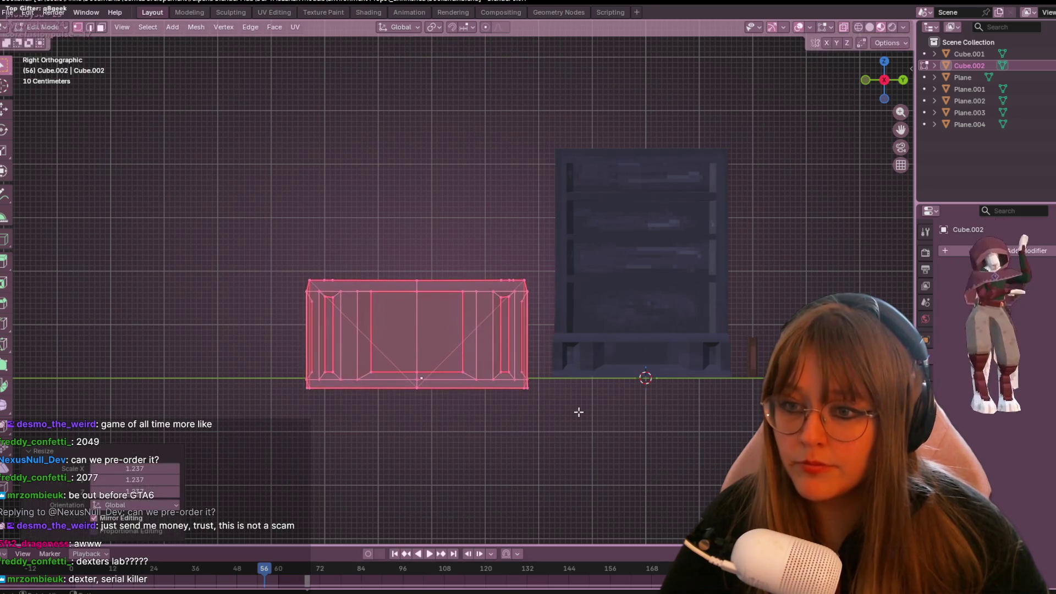
pyautogui.press('g')
pyautogui.click(580, 402)
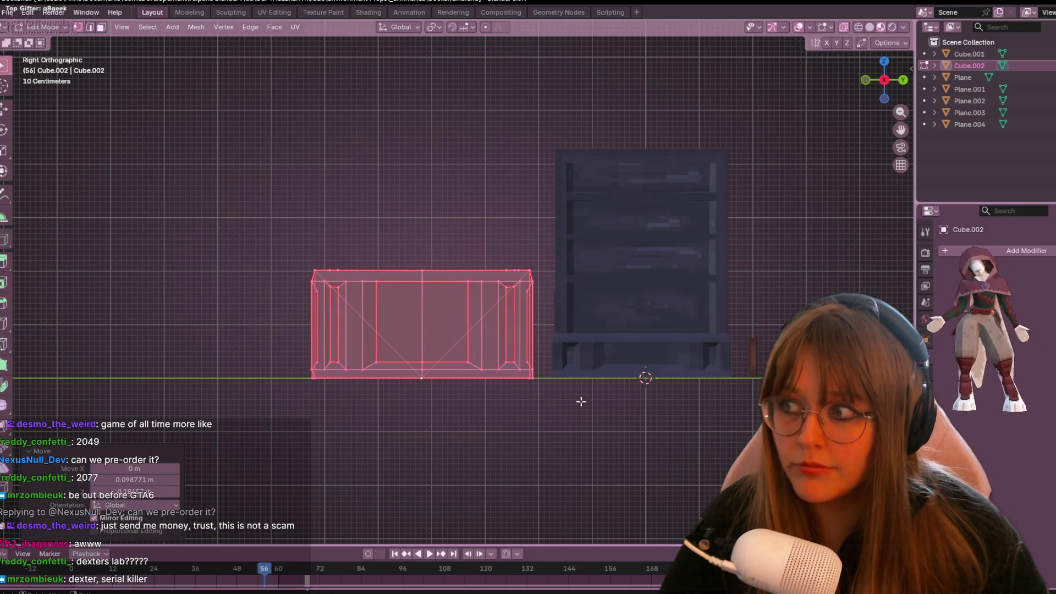
pyautogui.moveTo(236, 231)
pyautogui.mouseDown()
pyautogui.moveTo(542, 288)
pyautogui.moveTo(561, 302)
pyautogui.mouseUp()
pyautogui.press('g')
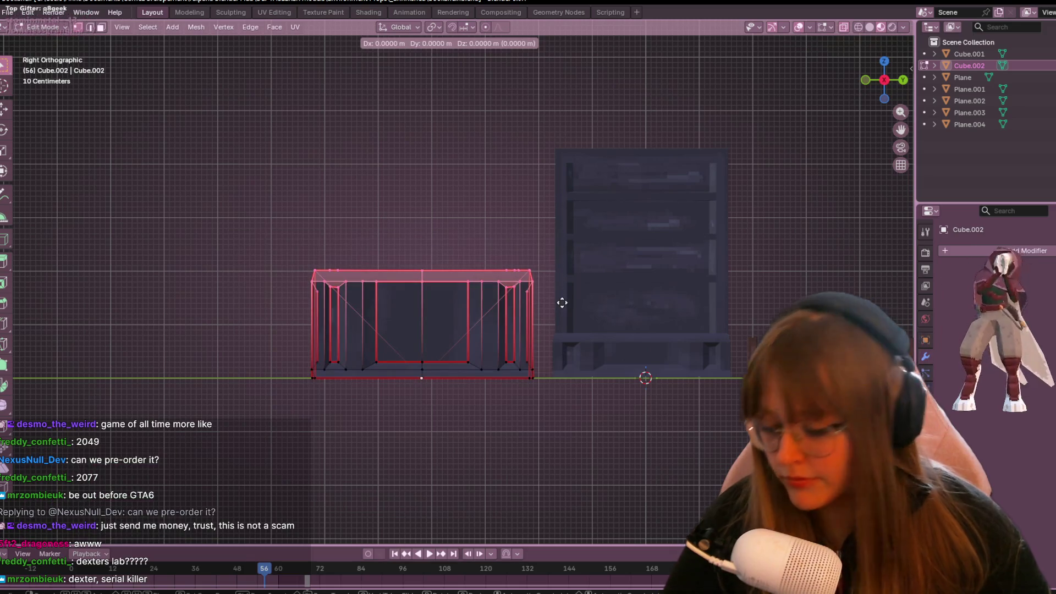
pyautogui.click(564, 305)
pyautogui.moveTo(479, 344)
pyautogui.mouseDown(button='middle')
pyautogui.moveTo(715, 357)
pyautogui.moveTo(681, 426)
pyautogui.moveTo(539, 384)
pyautogui.moveTo(479, 347)
pyautogui.moveTo(537, 424)
pyautogui.moveTo(585, 411)
pyautogui.mouseUp(button='middle')
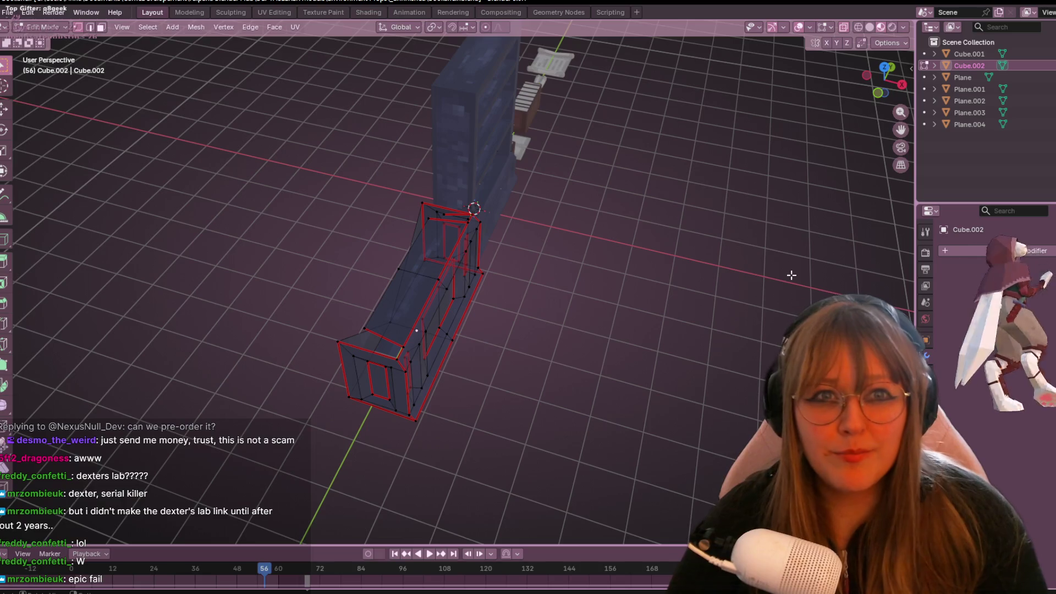
# With see-through display on, delete the cabinet's selected front vertices.
pyautogui.click(845, 31)
pyautogui.moveTo(370, 302)
pyautogui.mouseDown(button='middle')
pyautogui.moveTo(341, 252)
pyautogui.moveTo(439, 384)
pyautogui.moveTo(506, 359)
pyautogui.moveTo(705, 146)
pyautogui.mouseUp(button='middle')
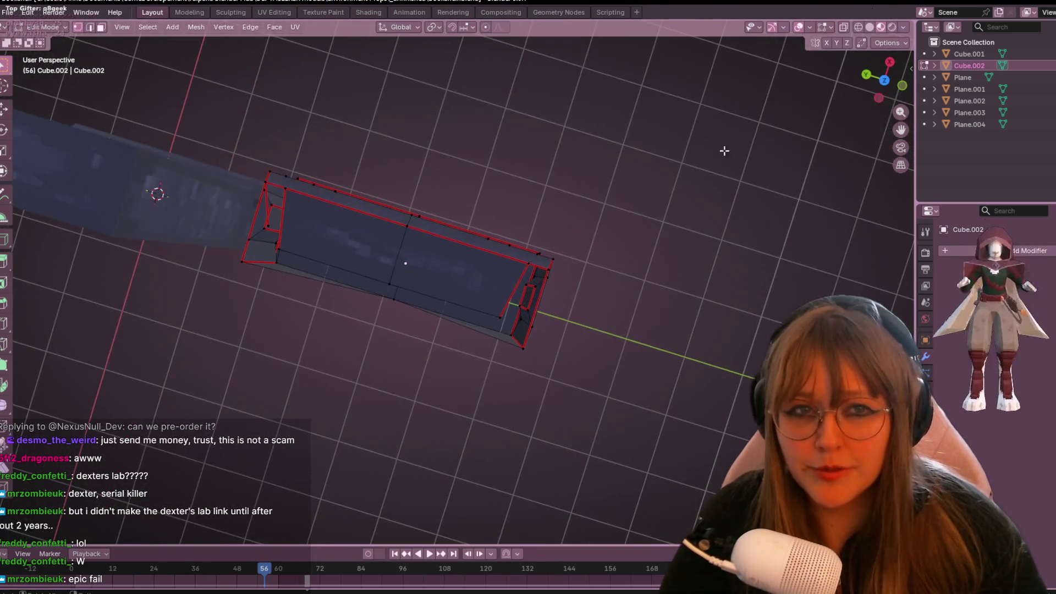
pyautogui.click(886, 83)
pyautogui.scroll(1, 459, 297)
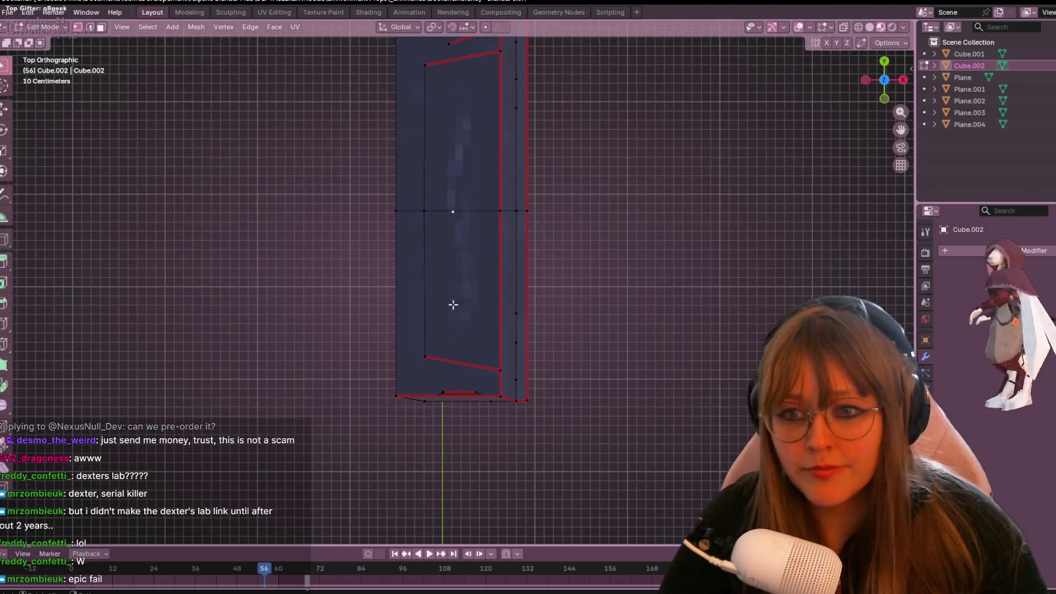
pyautogui.keyDown('shift'); pyautogui.moveTo(436, 365); pyautogui.dragTo(488, 306, button='middle'); pyautogui.keyUp('shift')
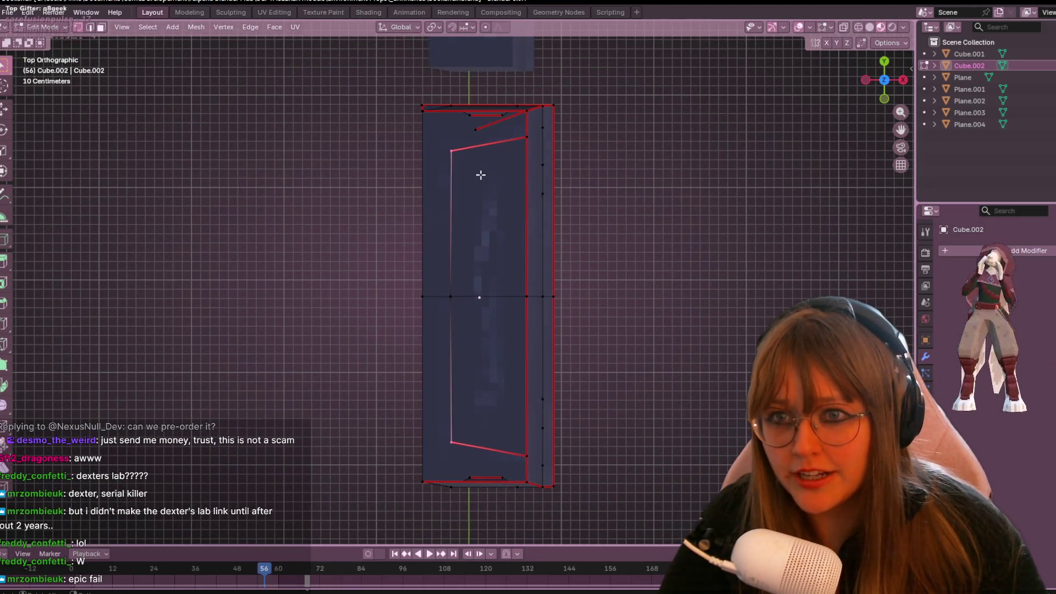
pyautogui.moveTo(447, 264)
pyautogui.mouseDown(button='middle')
pyautogui.moveTo(523, 203)
pyautogui.moveTo(551, 208)
pyautogui.moveTo(331, 282)
pyautogui.moveTo(360, 327)
pyautogui.moveTo(601, 316)
pyautogui.moveTo(621, 338)
pyautogui.moveTo(552, 327)
pyautogui.mouseUp(button='middle')
pyautogui.press('x')
pyautogui.click(565, 339)
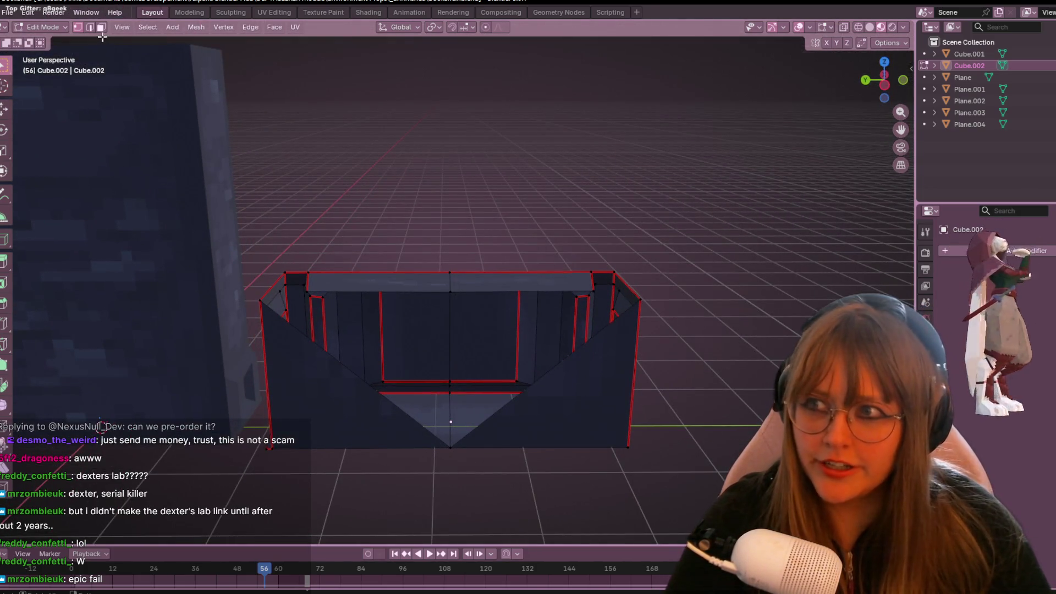
# Delete both triangular front faces so the cabinet is open at the front.
pyautogui.click(101, 27)
pyautogui.click(560, 379)
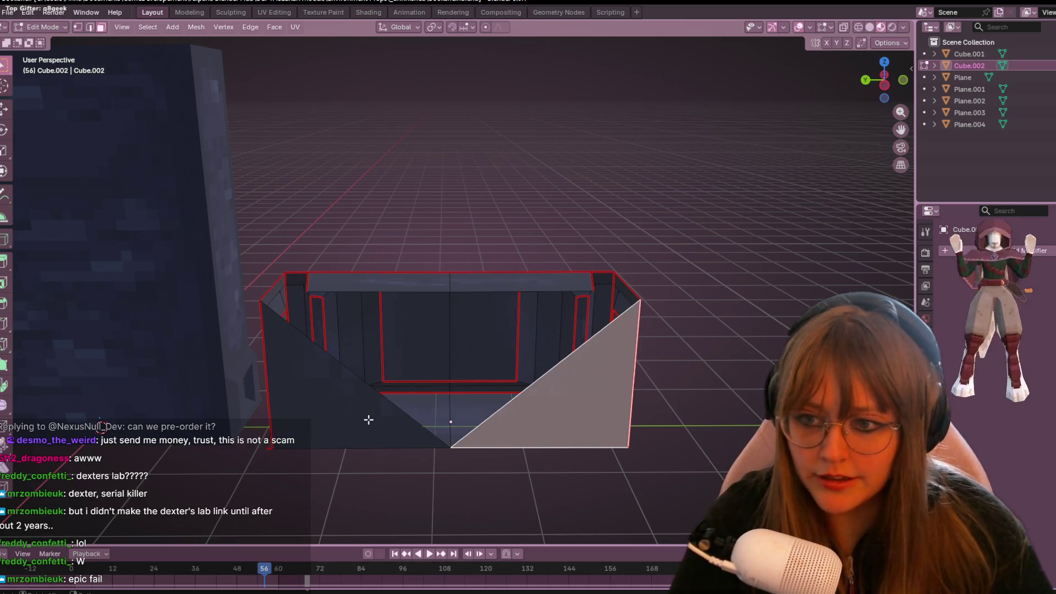
pyautogui.keyDown('shift'); pyautogui.click(368, 419); pyautogui.keyUp('shift')
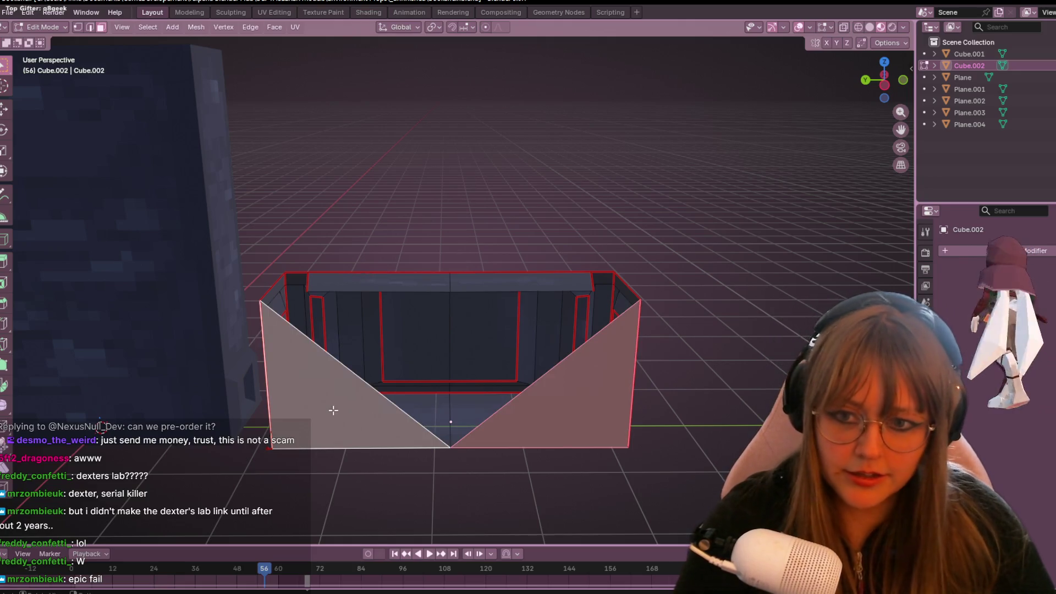
pyautogui.press('x')
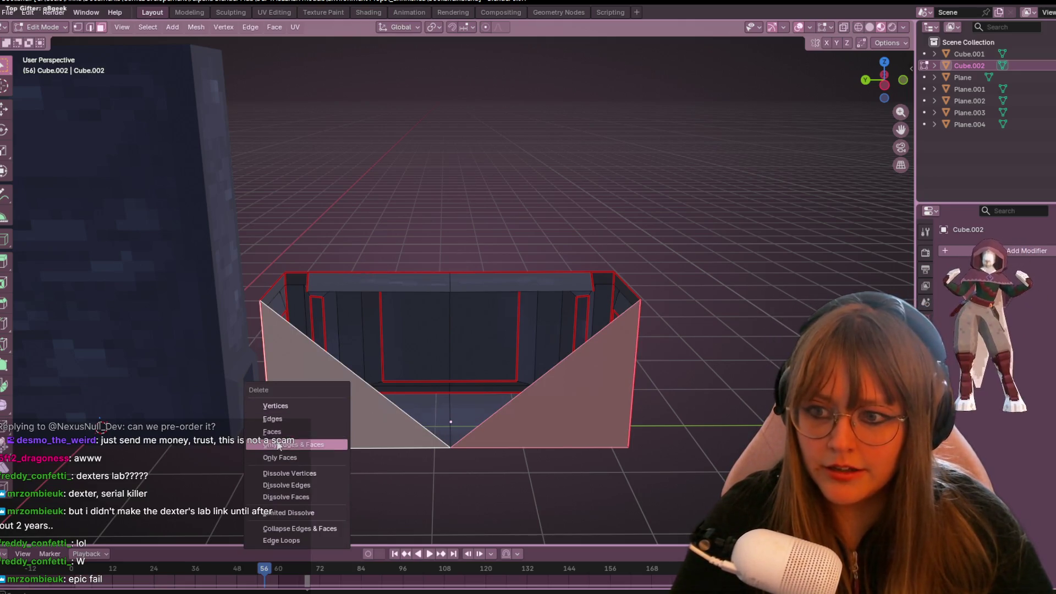
pyautogui.click(305, 432)
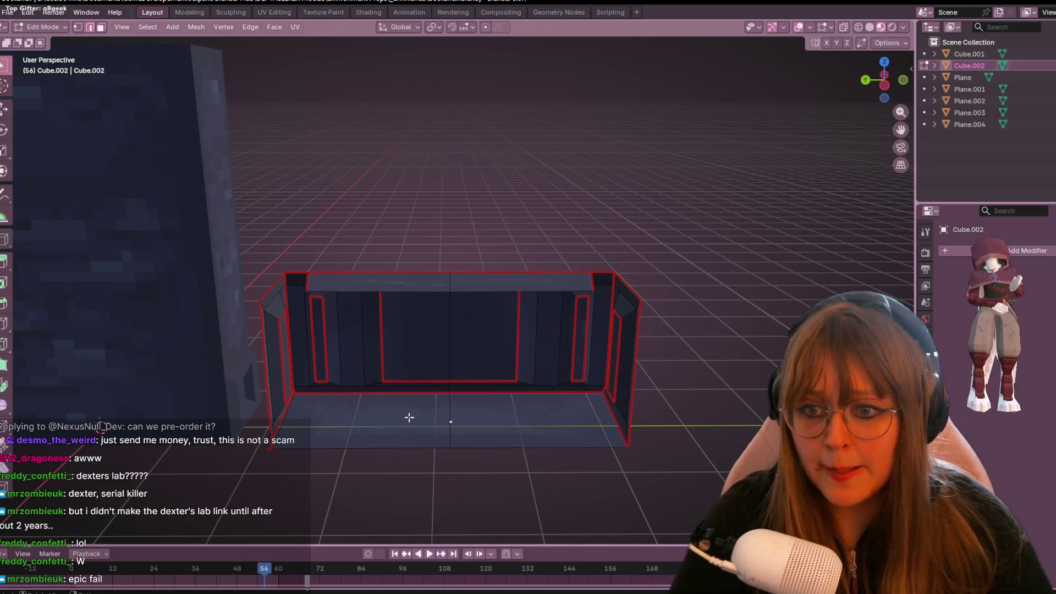
pyautogui.moveTo(462, 405)
pyautogui.mouseDown(button='middle')
pyautogui.moveTo(573, 358)
pyautogui.moveTo(546, 306)
pyautogui.moveTo(486, 349)
pyautogui.moveTo(481, 370)
pyautogui.mouseUp(button='middle')
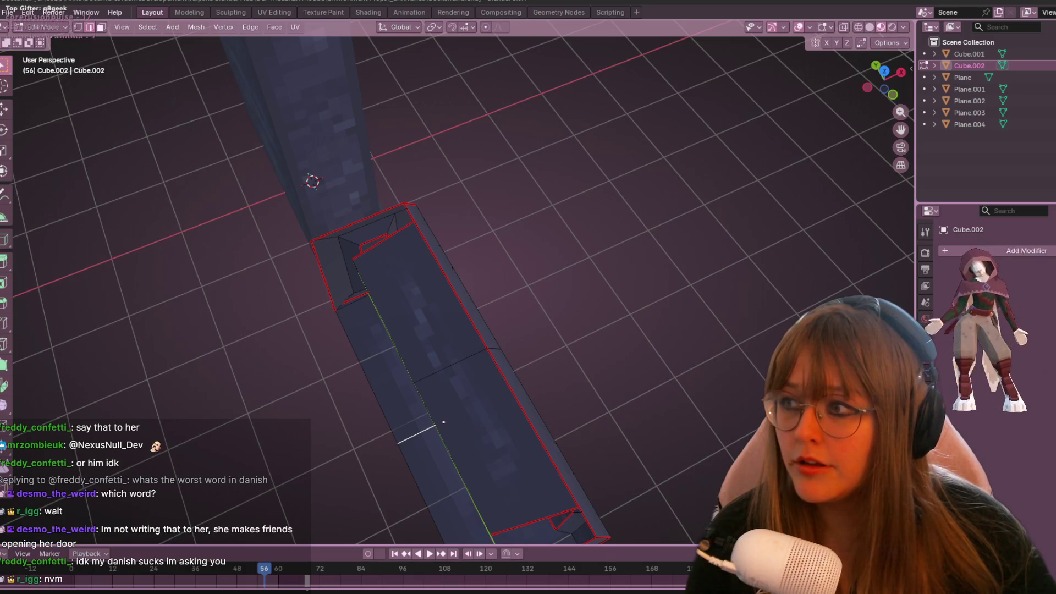
# In top orthographic view, select the lower-left and top-left vertices of the cabinet's inner outline.
pyautogui.click(883, 70)
pyautogui.scroll(-1, 483, 325)
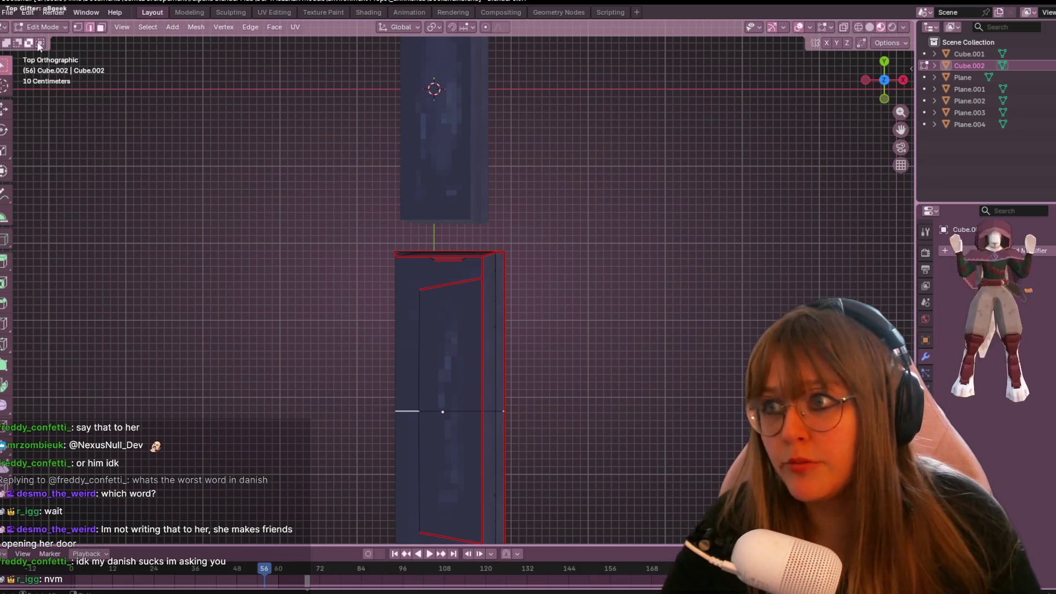
pyautogui.click(79, 27)
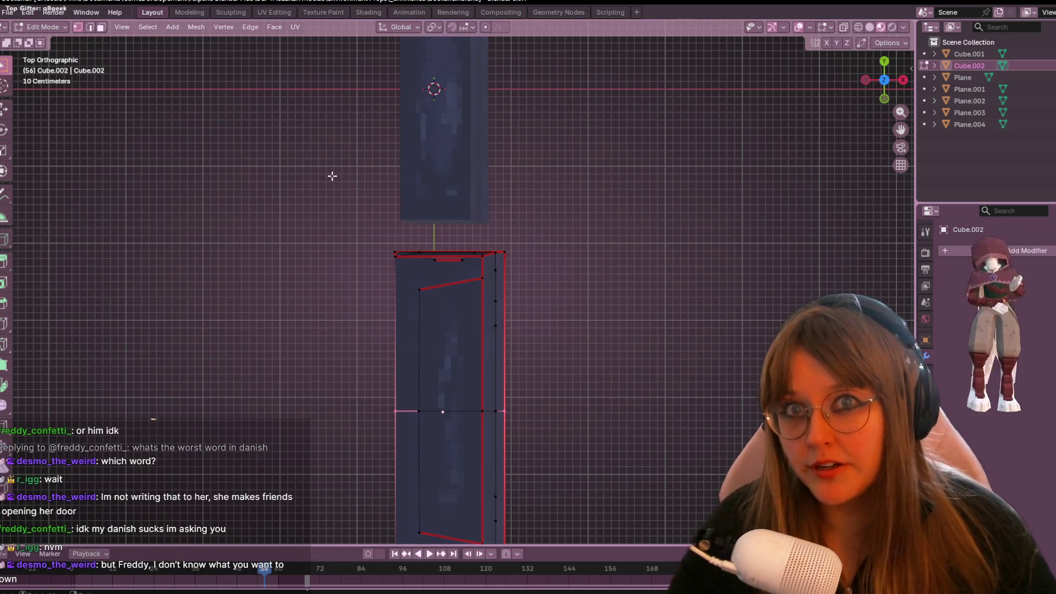
pyautogui.keyDown('shift'); pyautogui.scroll(-4, 506, 224); pyautogui.keyUp('shift')
pyautogui.keyDown('shift'); pyautogui.click(408, 433); pyautogui.keyUp('shift')
pyautogui.keyDown('shift'); pyautogui.click(410, 188); pyautogui.keyUp('shift')
pyautogui.scroll(2, 433, 243)
# Scale the selected edge to 1.114, then 0.988, and shift it −0.31 m along X.
pyautogui.press('s')
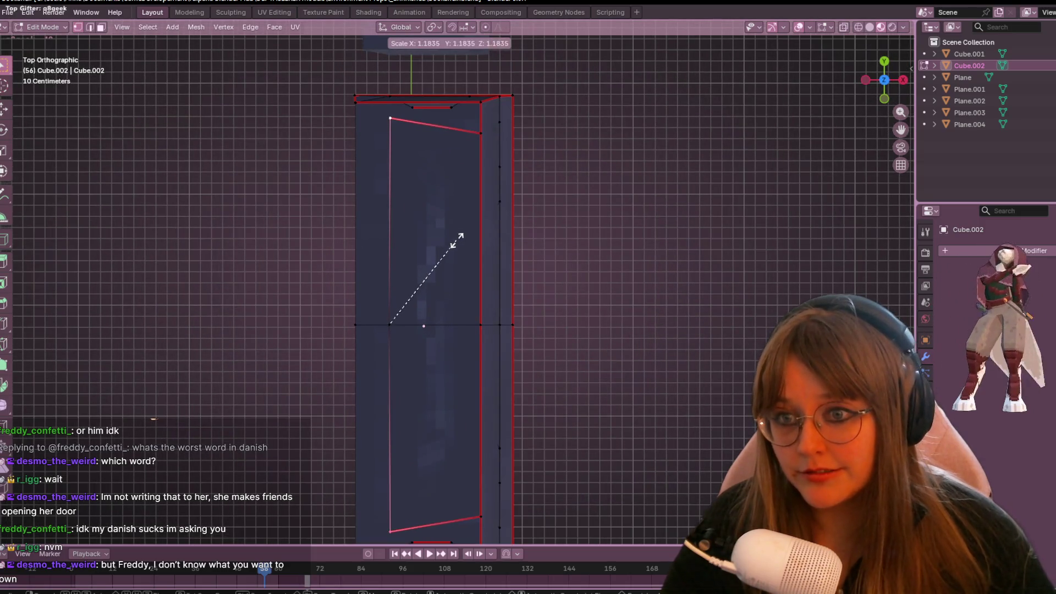
pyautogui.click(440, 238)
pyautogui.scroll(-3, 454, 219)
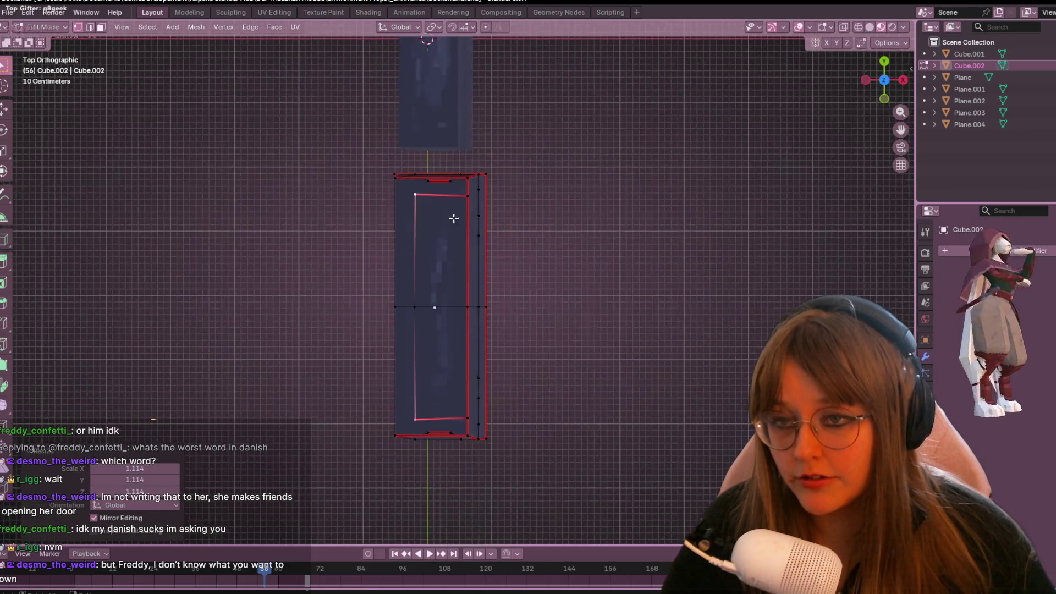
pyautogui.press('s')
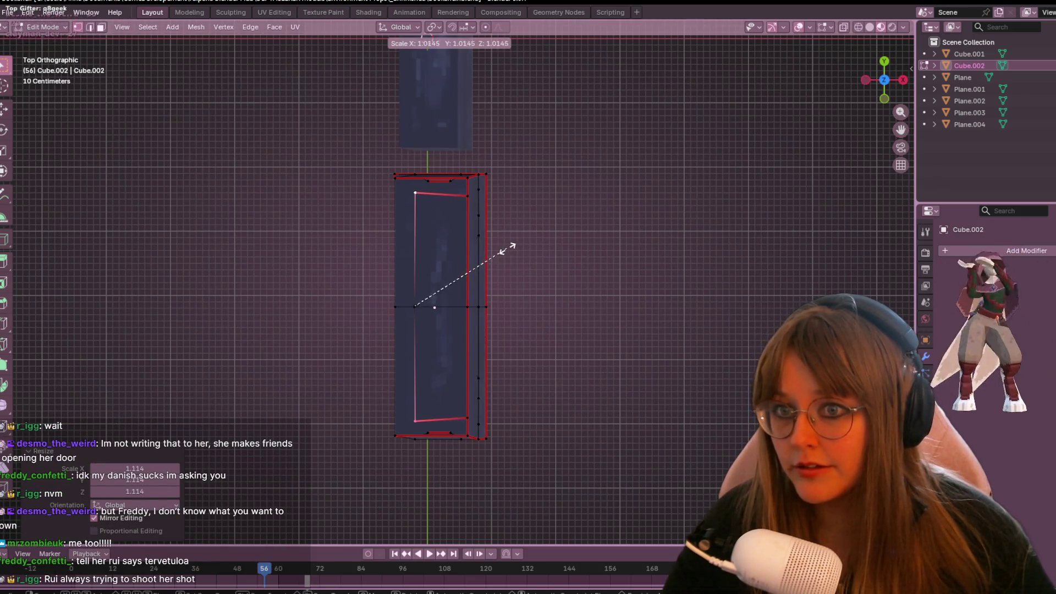
pyautogui.click(480, 265)
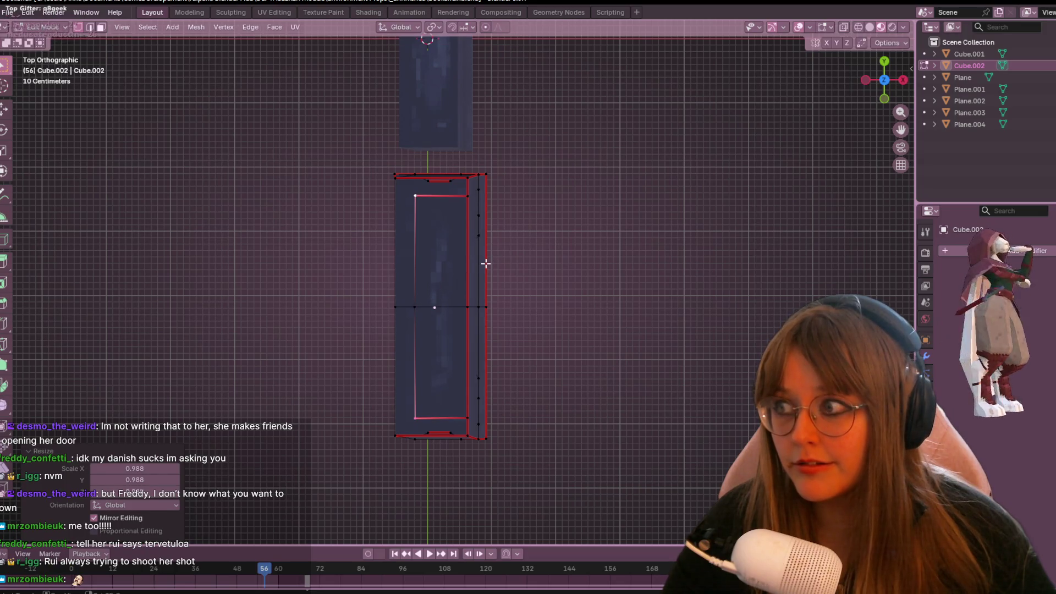
pyautogui.click(428, 308)
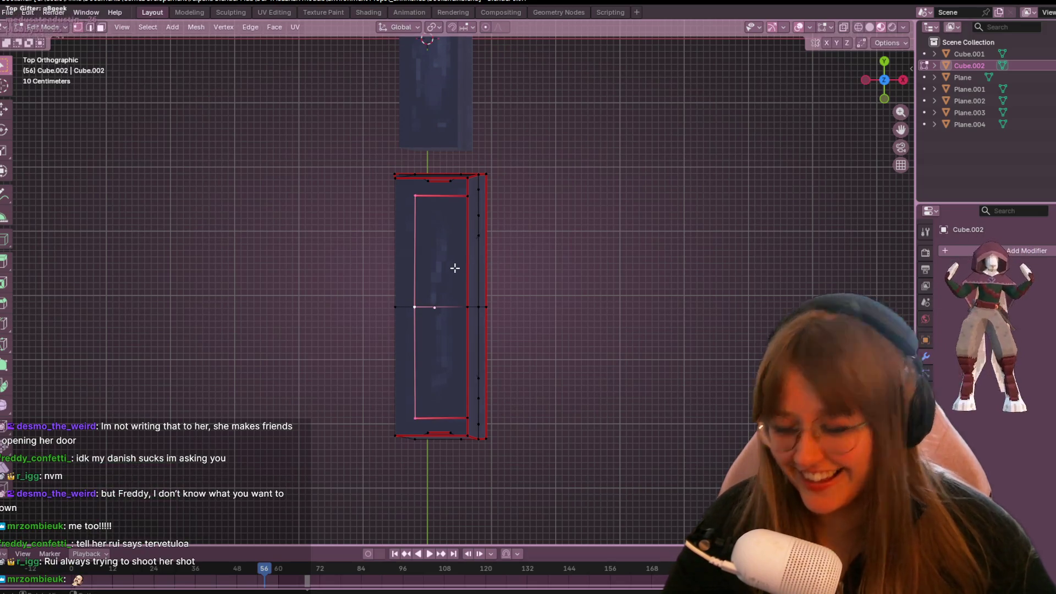
pyautogui.press('g')
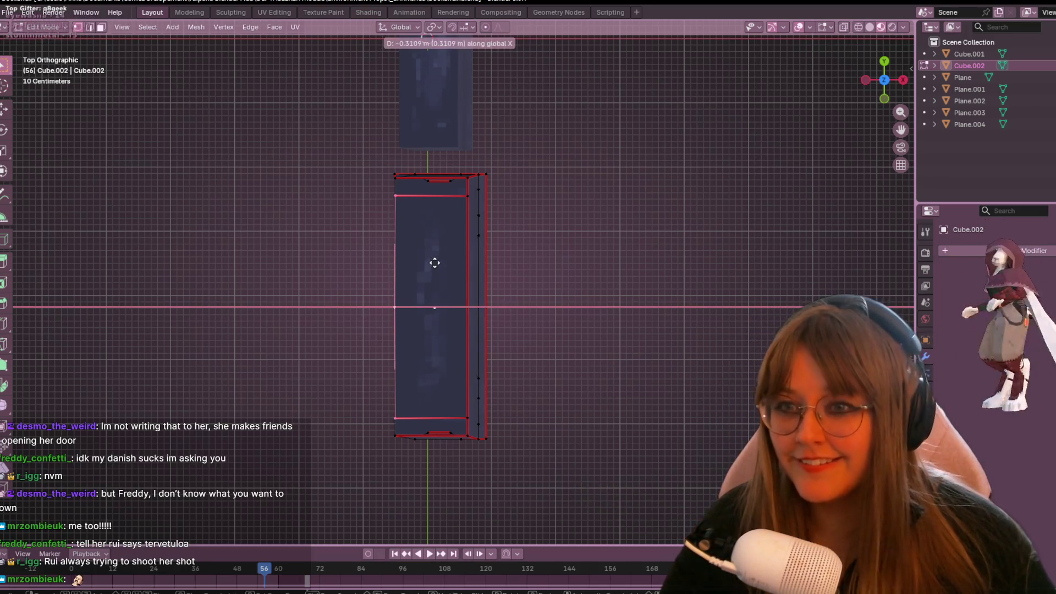
pyautogui.click(431, 264)
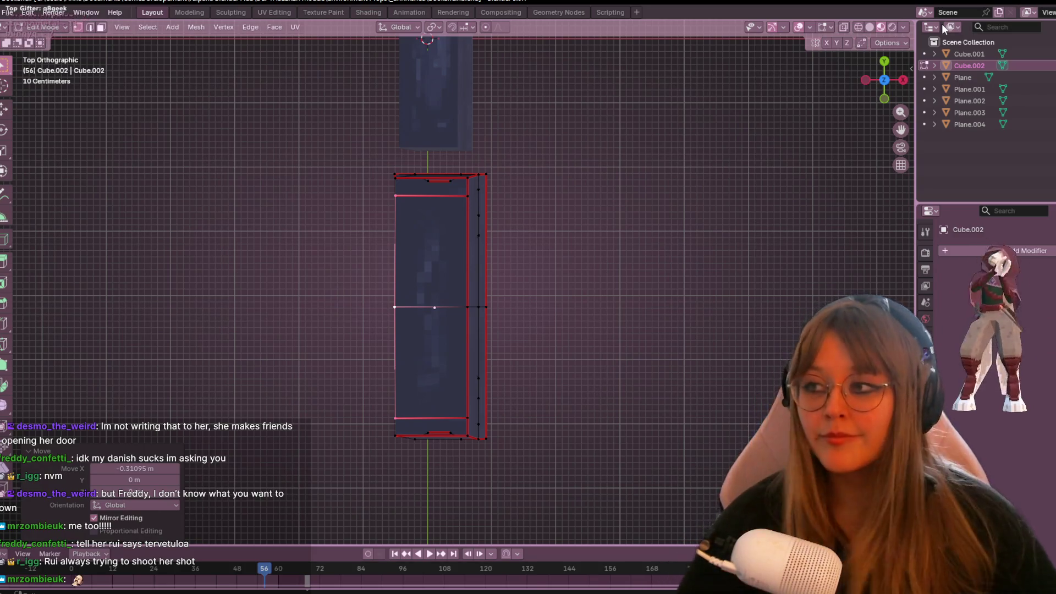
pyautogui.moveTo(605, 153)
pyautogui.mouseDown(button='middle')
pyautogui.moveTo(590, 152)
pyautogui.moveTo(502, 282)
pyautogui.moveTo(525, 278)
pyautogui.mouseUp(button='middle')
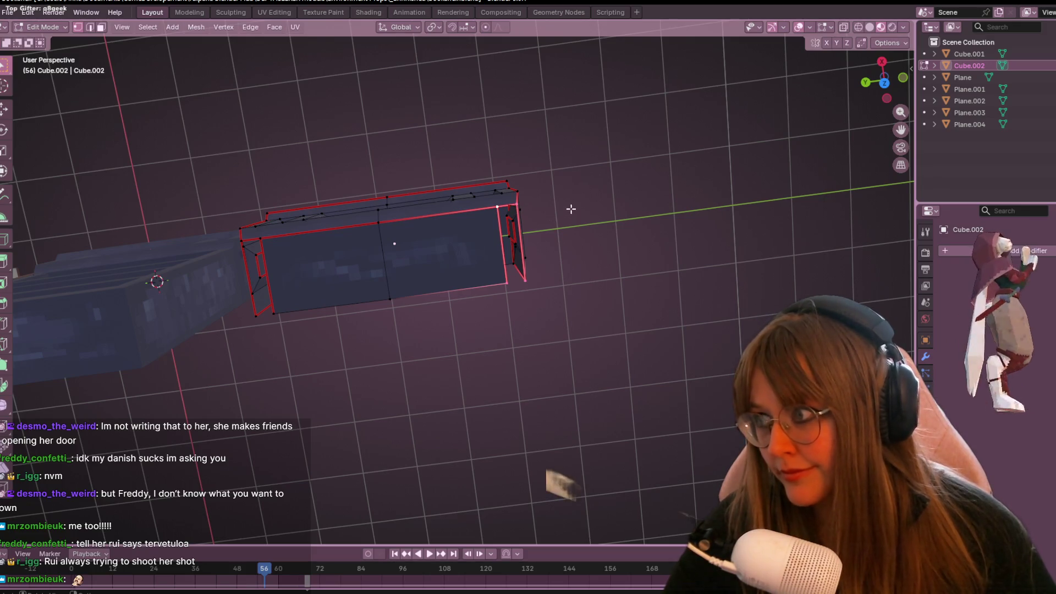
pyautogui.moveTo(525, 239)
pyautogui.mouseDown(button='middle')
pyautogui.moveTo(446, 271)
pyautogui.moveTo(210, 233)
pyautogui.mouseUp(button='middle')
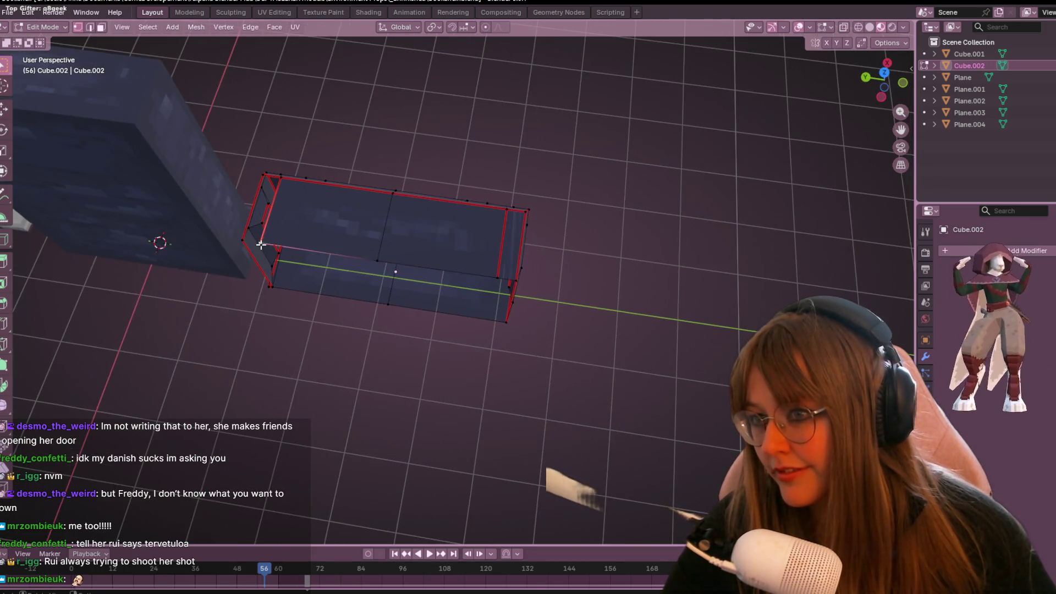
pyautogui.keyDown('shift'); pyautogui.click(280, 177); pyautogui.keyUp('shift')
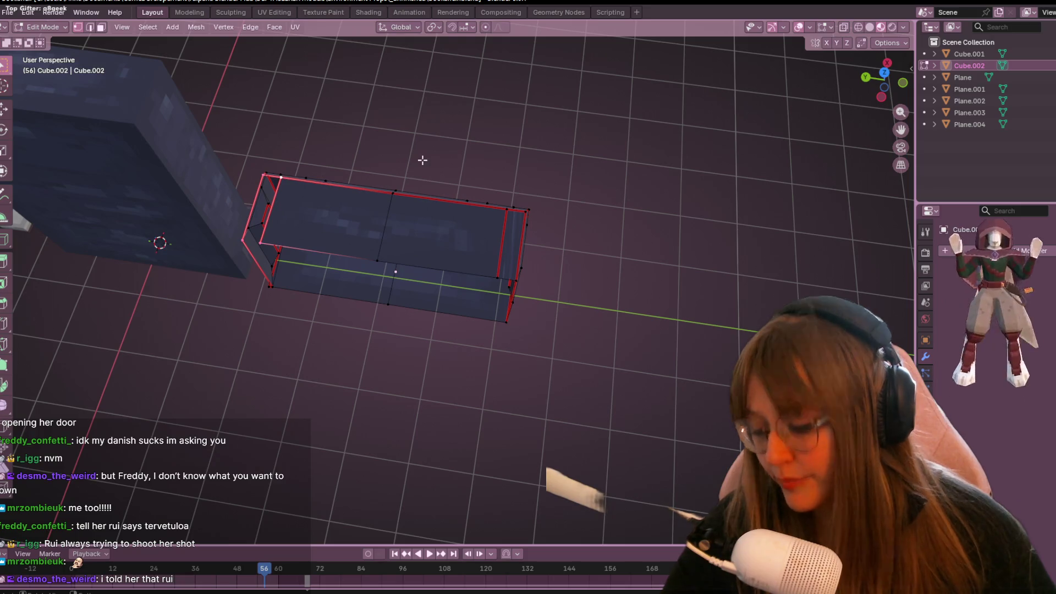
pyautogui.moveTo(417, 159)
pyautogui.mouseDown(button='middle')
pyautogui.moveTo(474, 233)
pyautogui.moveTo(481, 306)
pyautogui.moveTo(480, 158)
pyautogui.moveTo(292, 285)
pyautogui.mouseUp(button='middle')
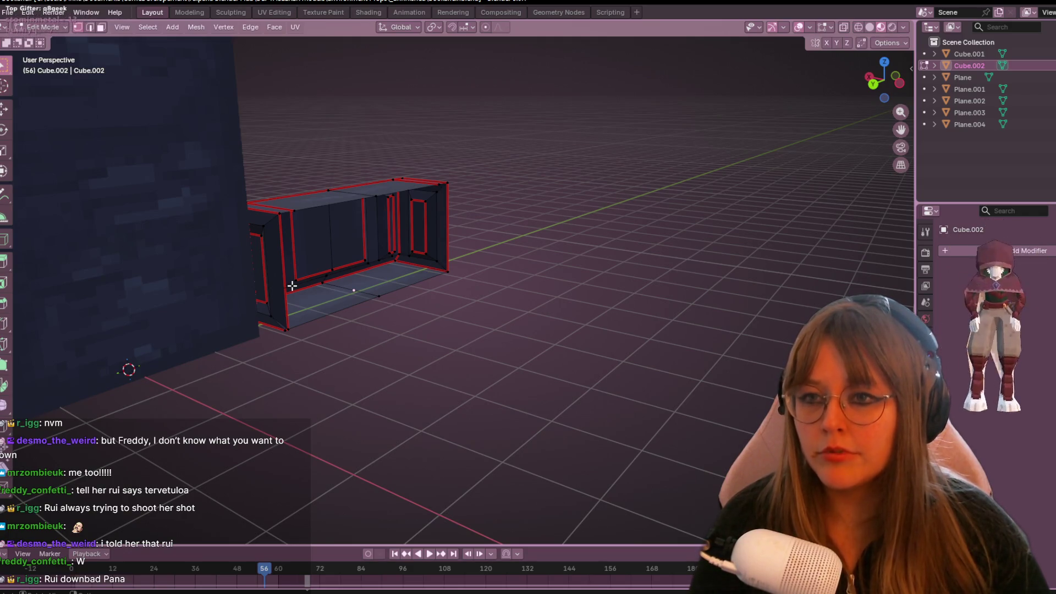
pyautogui.moveTo(414, 236)
pyautogui.mouseDown(button='middle')
pyautogui.moveTo(478, 190)
pyautogui.moveTo(252, 167)
pyautogui.moveTo(252, 122)
pyautogui.moveTo(318, 163)
pyautogui.moveTo(322, 139)
pyautogui.moveTo(473, 193)
pyautogui.moveTo(471, 170)
pyautogui.moveTo(379, 153)
pyautogui.moveTo(625, 248)
pyautogui.moveTo(516, 106)
pyautogui.moveTo(444, 245)
pyautogui.moveTo(717, 236)
pyautogui.moveTo(754, 307)
pyautogui.moveTo(650, 236)
pyautogui.moveTo(572, 224)
pyautogui.moveTo(614, 258)
pyautogui.moveTo(698, 233)
pyautogui.moveTo(751, 156)
pyautogui.mouseUp(button='middle')
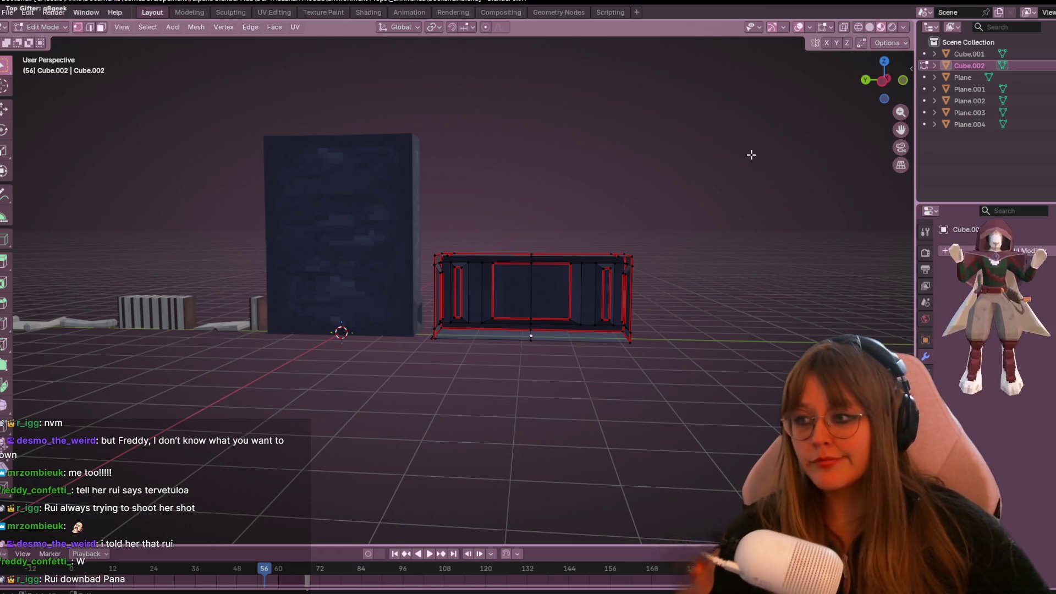
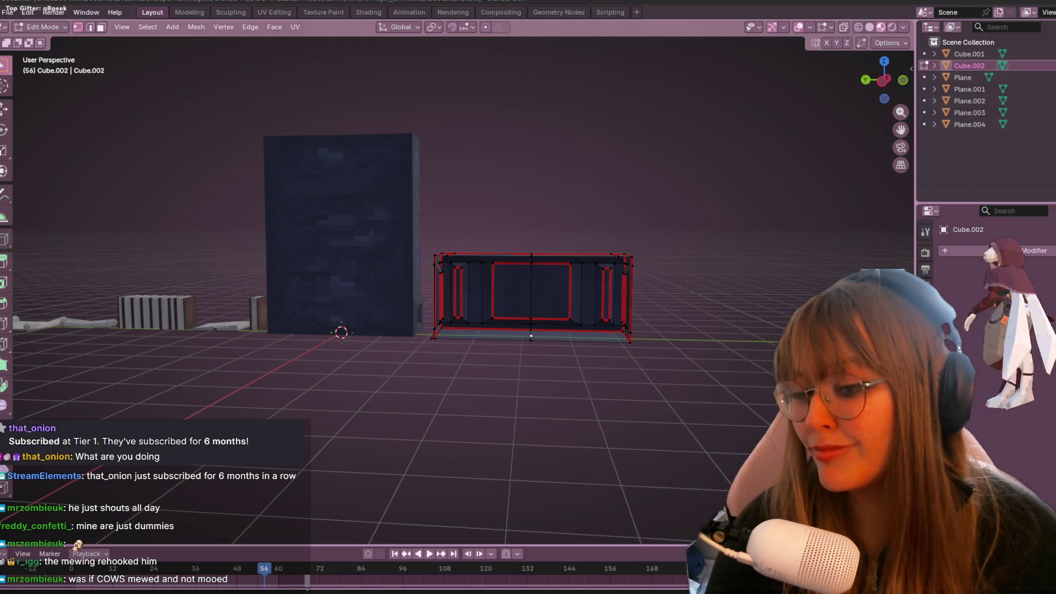
# Close the webcam effects settings and orbit and zoom down onto the cabinet.
pyautogui.hotkey('alt', 'Tab')
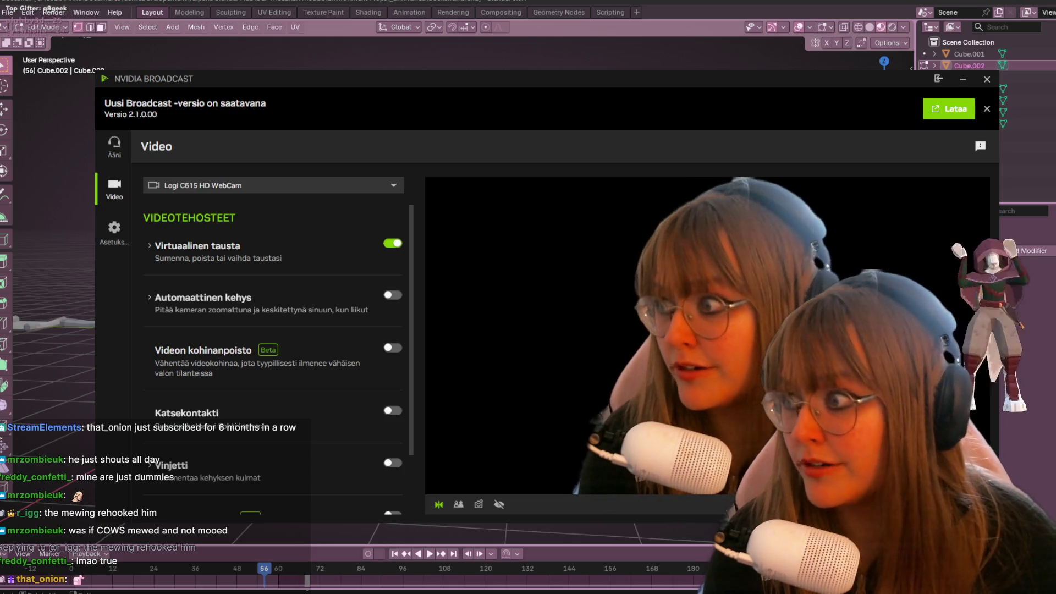
pyautogui.click(1019, 447)
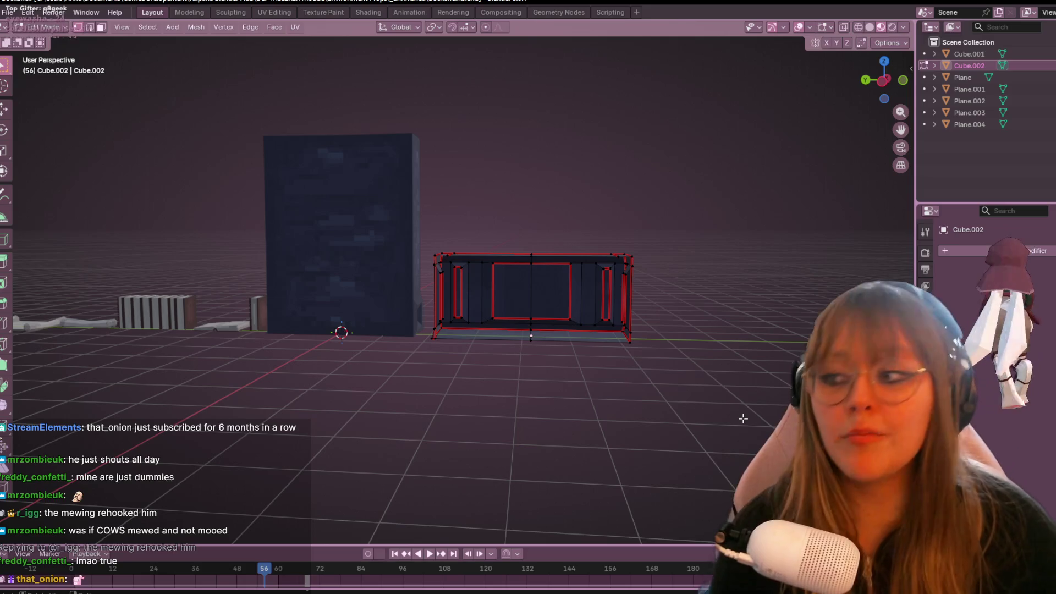
pyautogui.moveTo(743, 419); pyautogui.dragTo(532, 365, button='middle')
pyautogui.scroll(3, 532, 365)
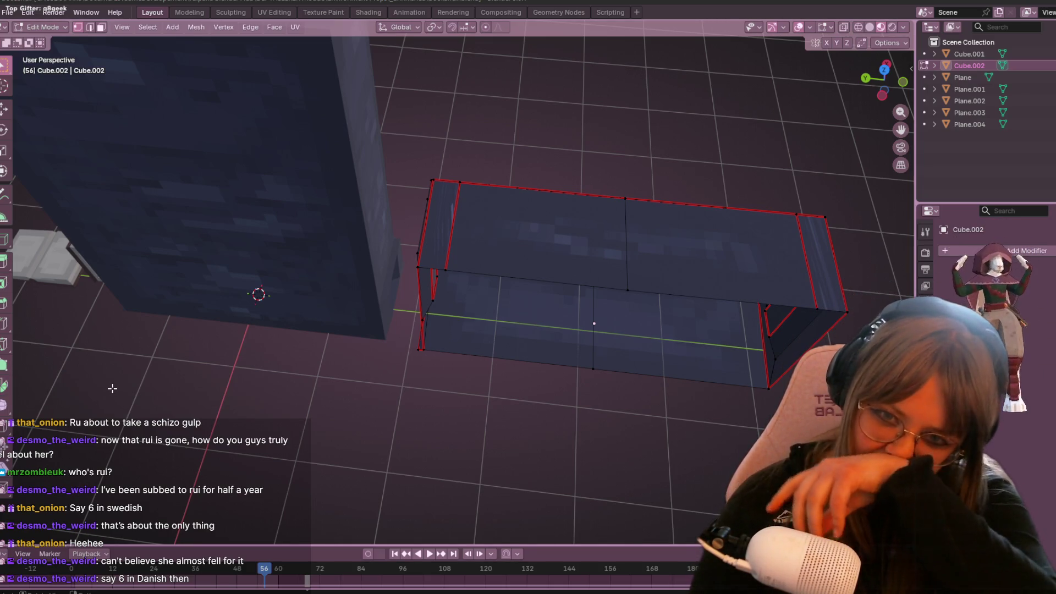
pyautogui.scroll(1, 543, 312)
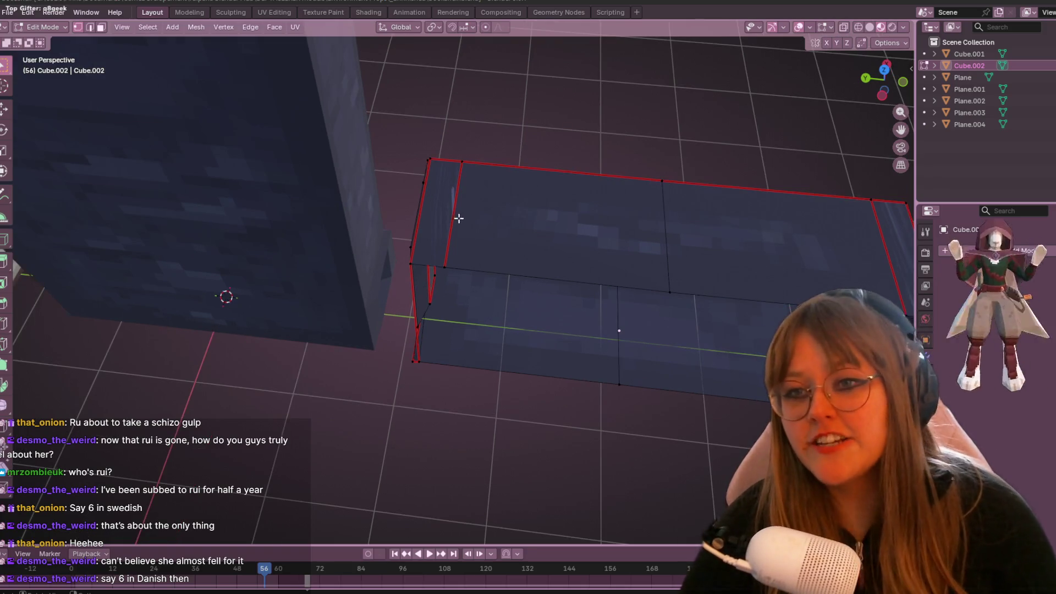
# Switch to Edge select mode, frame the cabinet mesh and check the Edge menu.
pyautogui.click(90, 27)
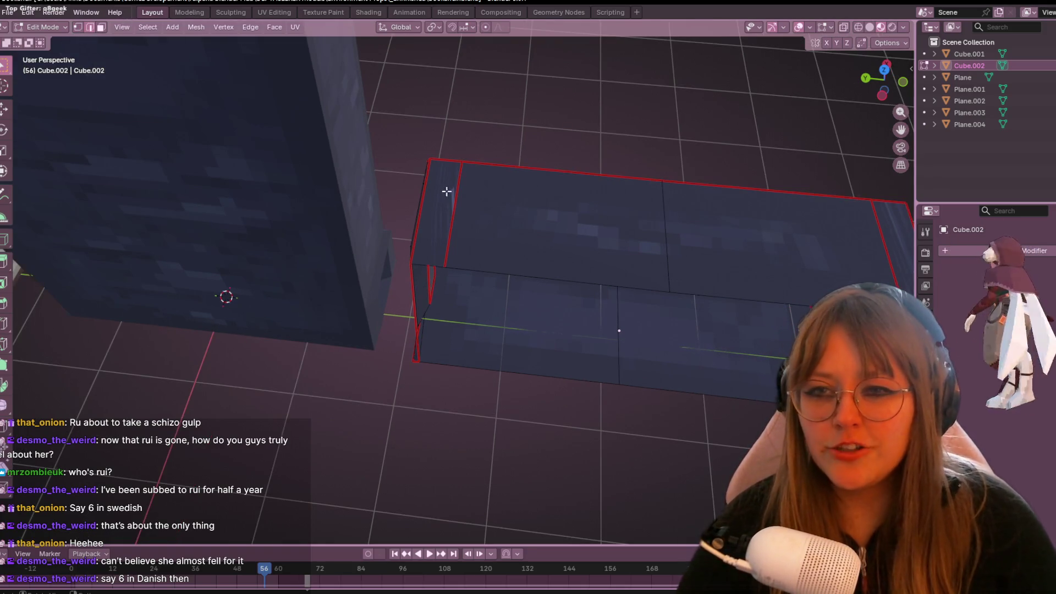
pyautogui.press('KP_Decimal')
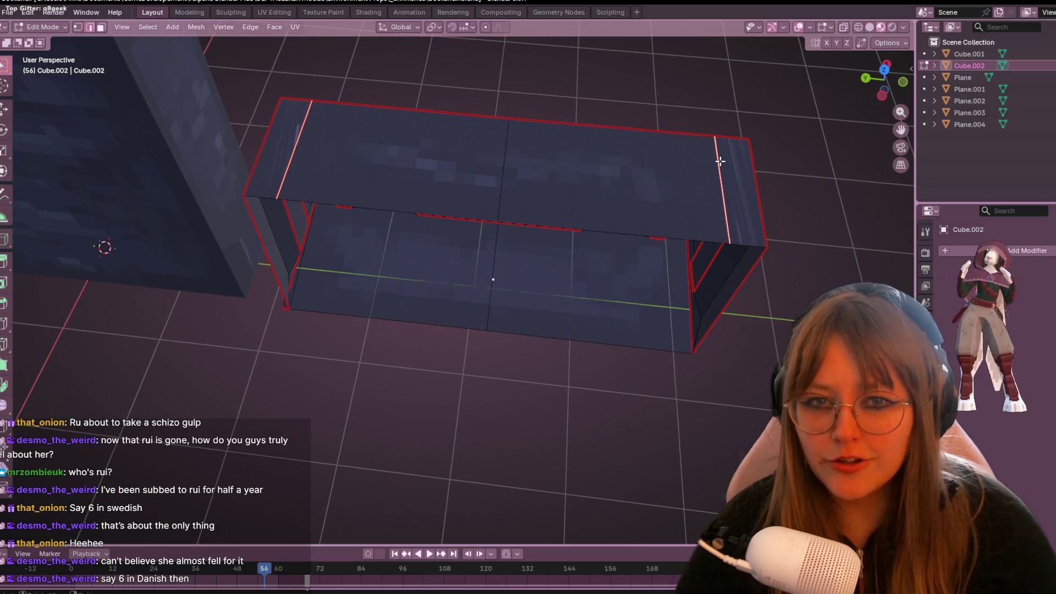
pyautogui.rightClick(720, 161)
pyautogui.scroll(-3, 410, 292)
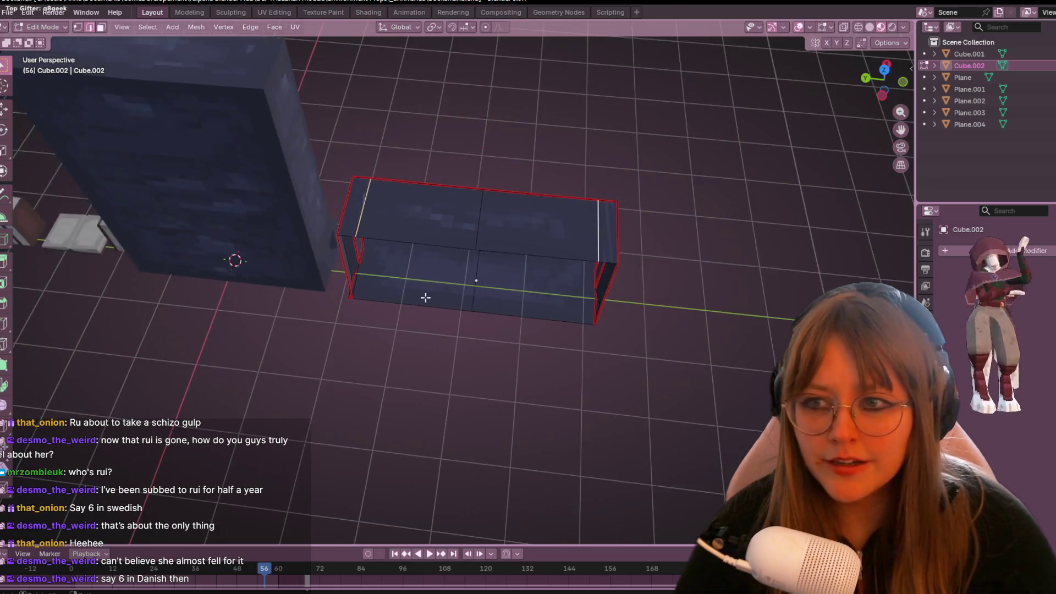
# Orbit around the cabinet's open sides, finishing in the front view.
pyautogui.moveTo(411, 292); pyautogui.dragTo(489, 284, button='middle')
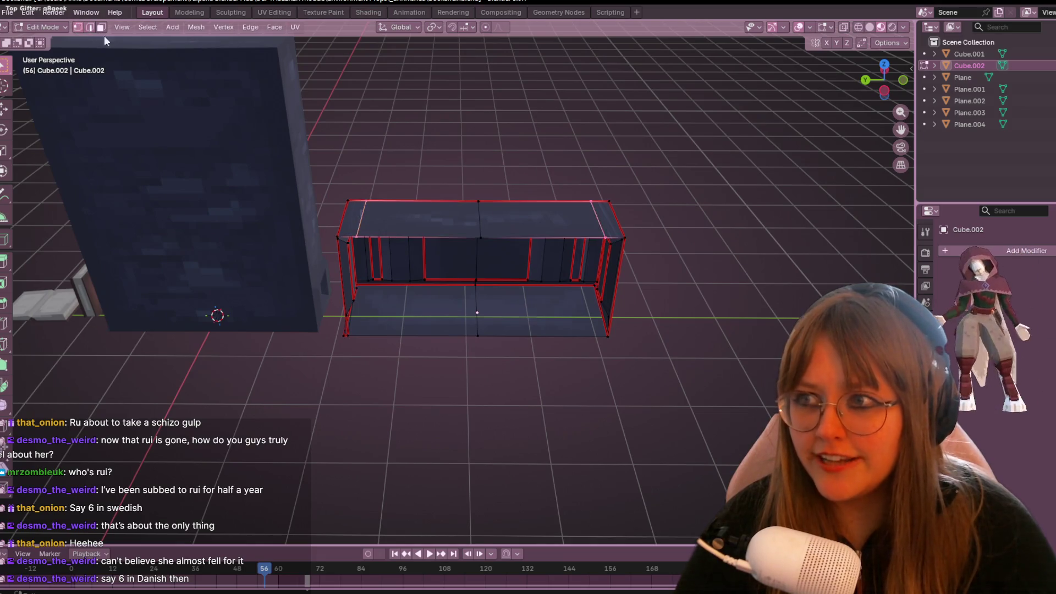
pyautogui.moveTo(354, 272)
pyautogui.mouseDown(button='middle')
pyautogui.moveTo(360, 243)
pyautogui.moveTo(328, 231)
pyautogui.moveTo(102, 255)
pyautogui.moveTo(94, 278)
pyautogui.moveTo(117, 235)
pyautogui.moveTo(165, 239)
pyautogui.moveTo(101, 253)
pyautogui.moveTo(304, 289)
pyautogui.mouseUp(button='middle')
pyautogui.moveTo(390, 270)
pyautogui.mouseDown(button='middle')
pyautogui.moveTo(494, 297)
pyautogui.moveTo(484, 226)
pyautogui.moveTo(424, 271)
pyautogui.moveTo(384, 222)
pyautogui.moveTo(361, 220)
pyautogui.moveTo(389, 219)
pyautogui.moveTo(417, 193)
pyautogui.moveTo(431, 242)
pyautogui.moveTo(859, 74)
pyautogui.mouseUp(button='middle')
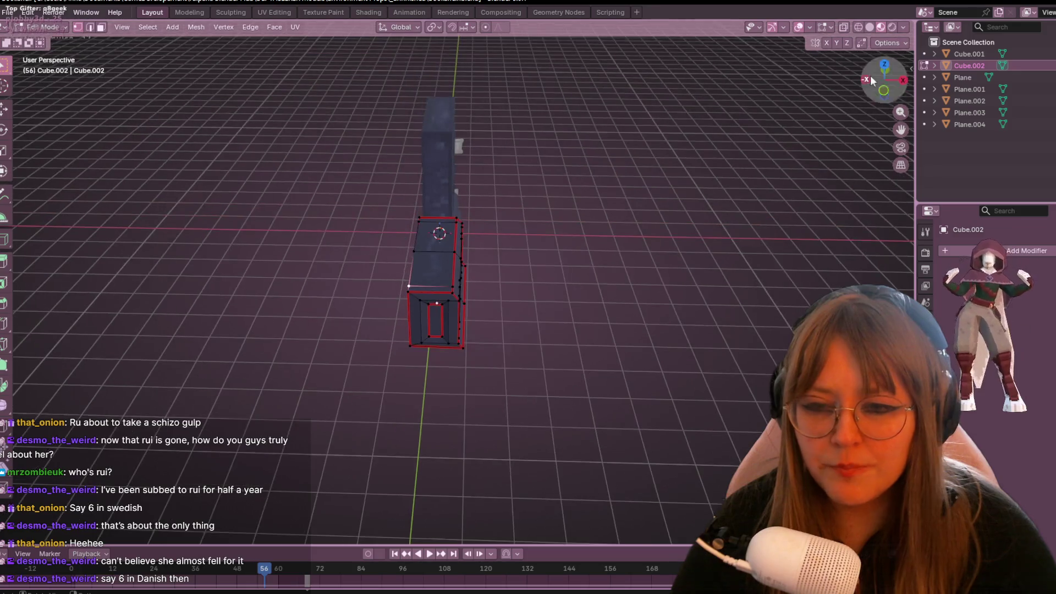
pyautogui.click(883, 91)
# Select the whole Cube.002 mesh in Front view and add a Mirror modifier.
pyautogui.scroll(2, 651, 311)
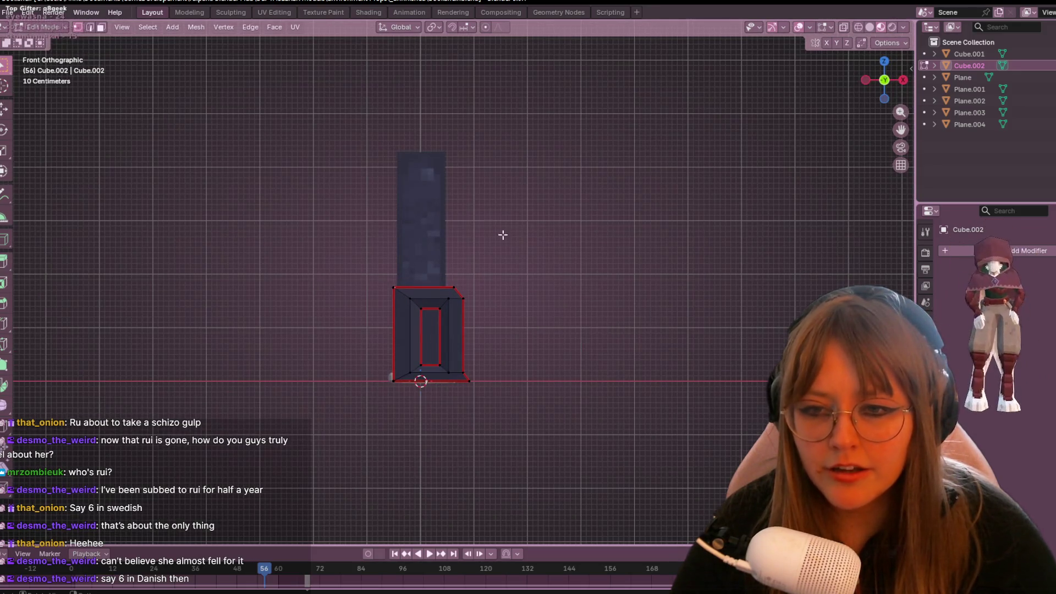
pyautogui.moveTo(448, 242)
pyautogui.mouseDown()
pyautogui.moveTo(549, 424)
pyautogui.moveTo(550, 408)
pyautogui.mouseUp()
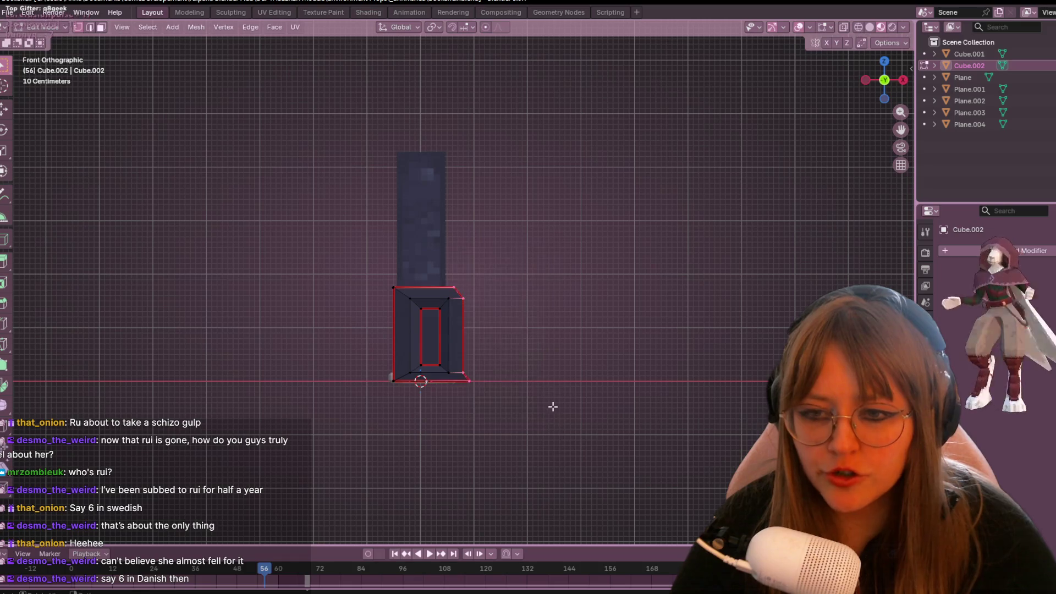
pyautogui.moveTo(357, 248); pyautogui.dragTo(582, 455)
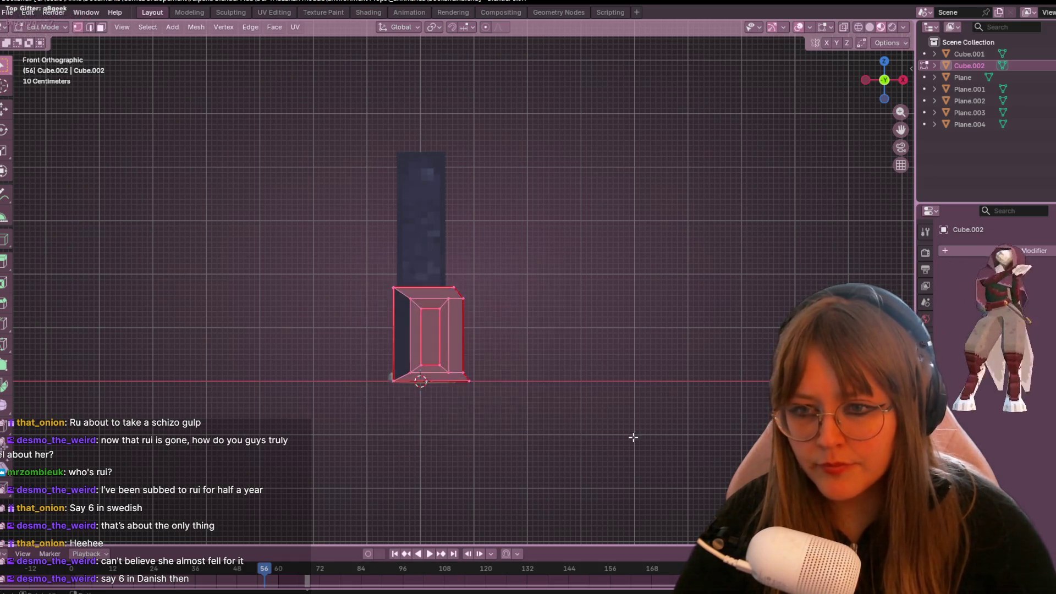
pyautogui.click(1042, 252)
pyautogui.click(1040, 295)
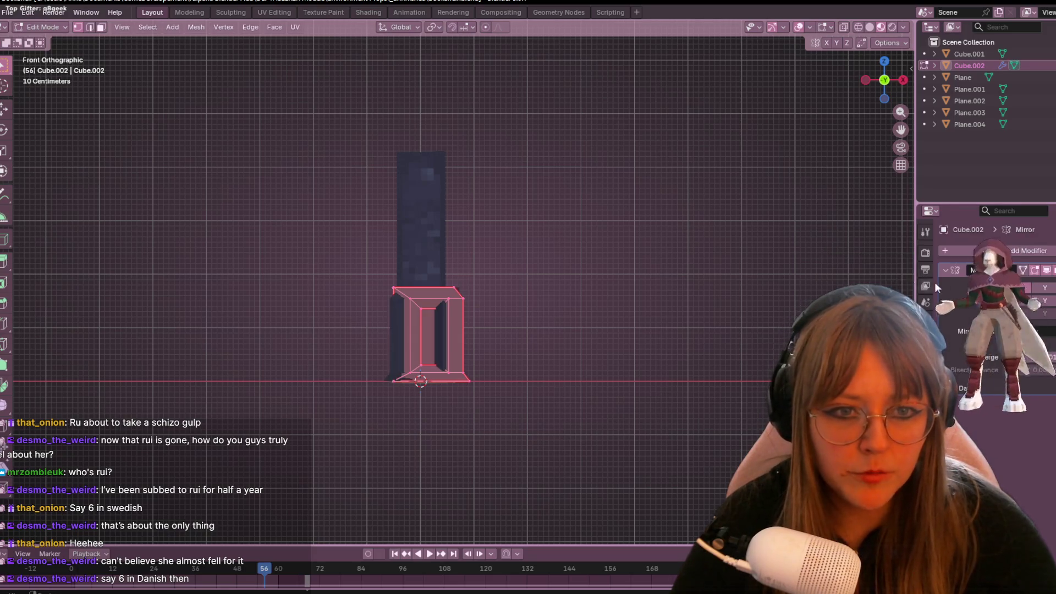
# Change the Mirror modifier's axis and start shifting the half sideways.
pyautogui.click(1039, 295)
pyautogui.scroll(-1, 523, 324)
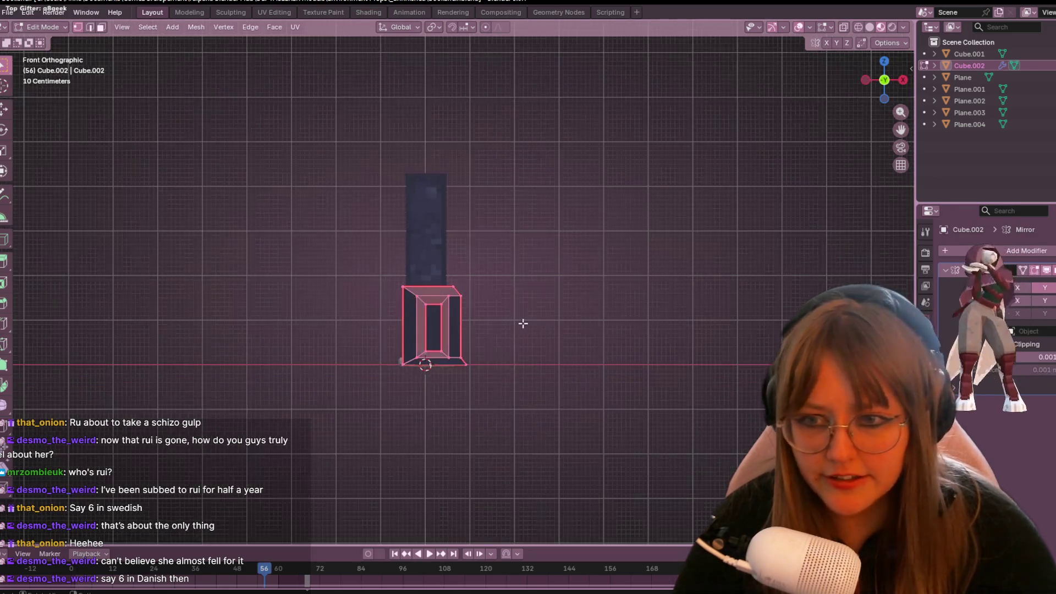
pyautogui.scroll(2, 522, 325)
pyautogui.press('g')
pyautogui.click(632, 329)
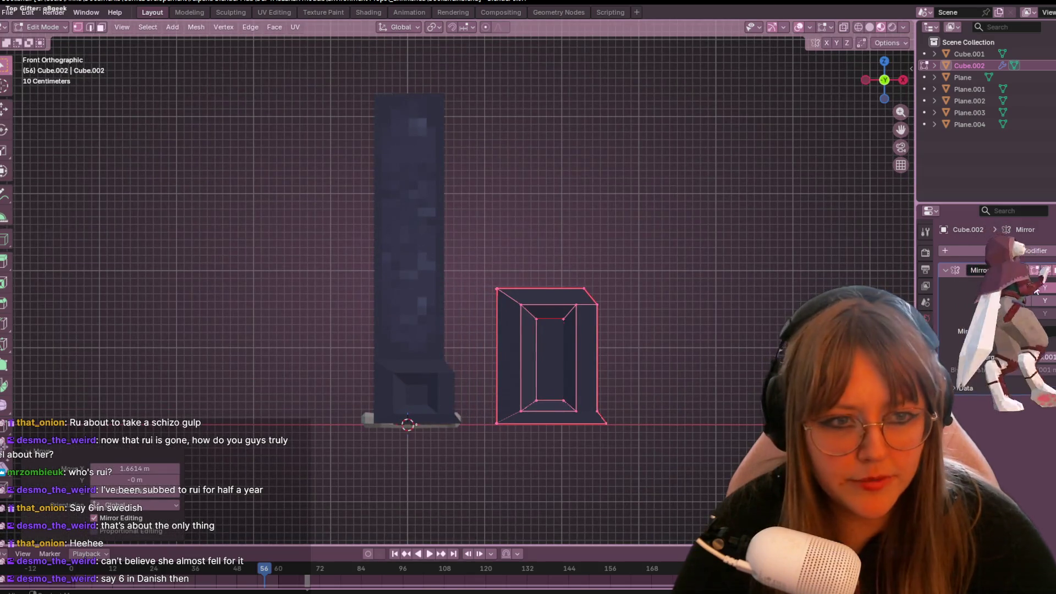
pyautogui.click(1036, 290)
pyautogui.press('a')
# Slide the half along X until its mirrored copy forms the opposite pedestal.
pyautogui.press('g')
pyautogui.click(757, 331)
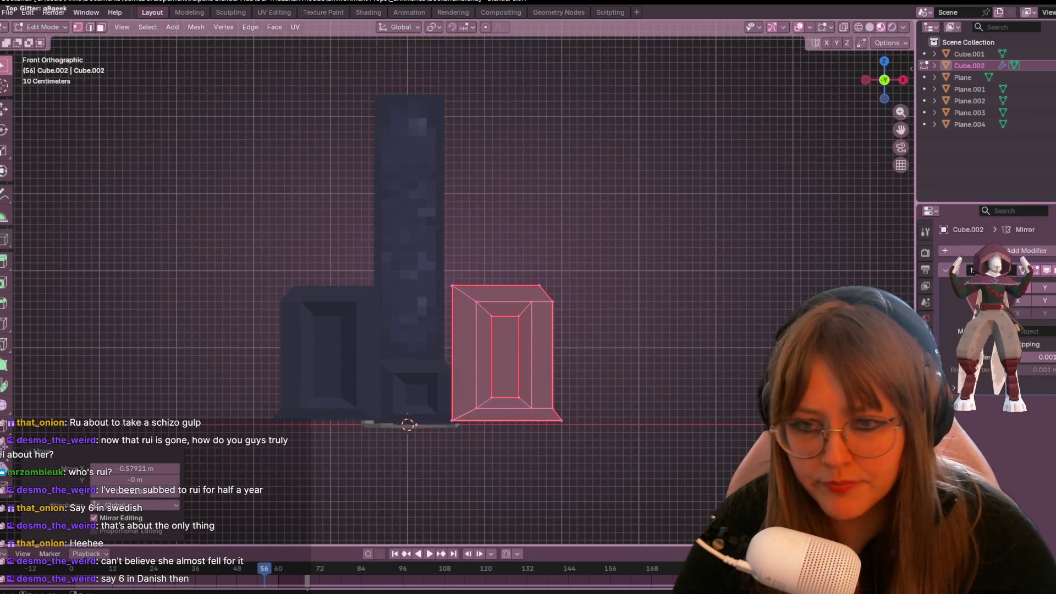
pyautogui.press('g')
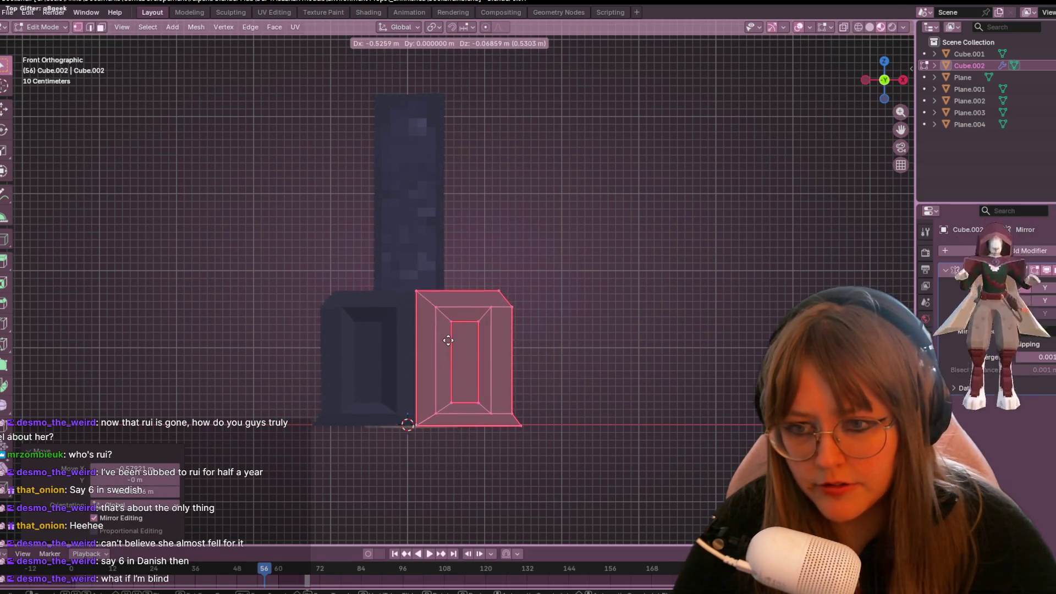
pyautogui.click(448, 340)
pyautogui.press('g')
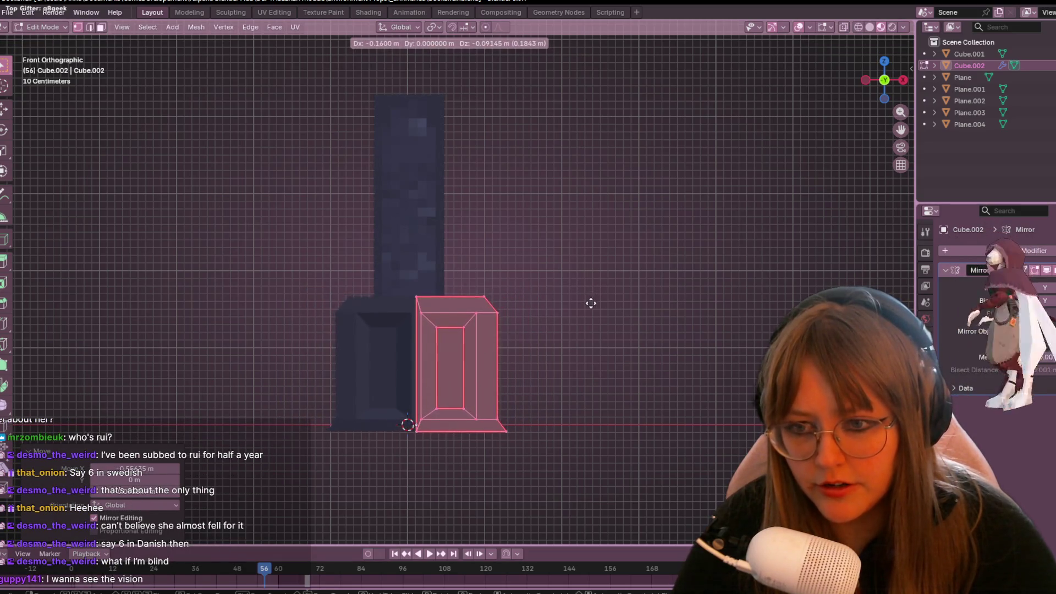
pyautogui.click(585, 296)
pyautogui.moveTo(584, 295)
pyautogui.mouseDown(button='middle')
pyautogui.moveTo(546, 346)
pyautogui.moveTo(396, 335)
pyautogui.moveTo(370, 290)
pyautogui.moveTo(244, 336)
pyautogui.moveTo(249, 281)
pyautogui.moveTo(252, 344)
pyautogui.moveTo(328, 385)
pyautogui.moveTo(445, 396)
pyautogui.moveTo(459, 297)
pyautogui.mouseUp(button='middle')
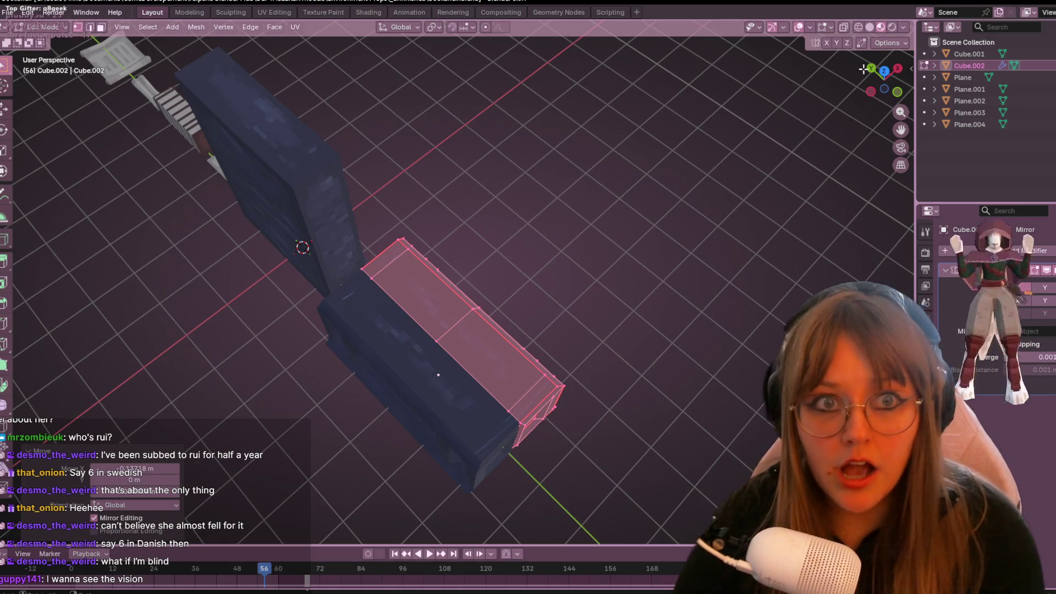
# Switch to Top Orthographic view and pan to centre the mirrored cabinet.
pyautogui.click(885, 73)
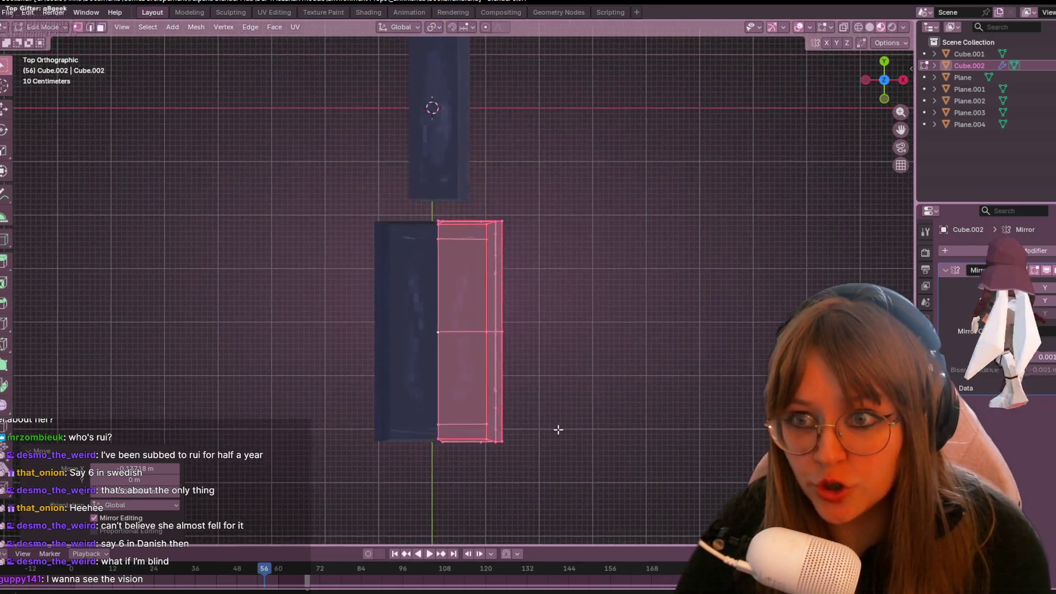
pyautogui.keyDown('shift'); pyautogui.moveTo(558, 428); pyautogui.dragTo(515, 330, button='middle'); pyautogui.keyUp('shift')
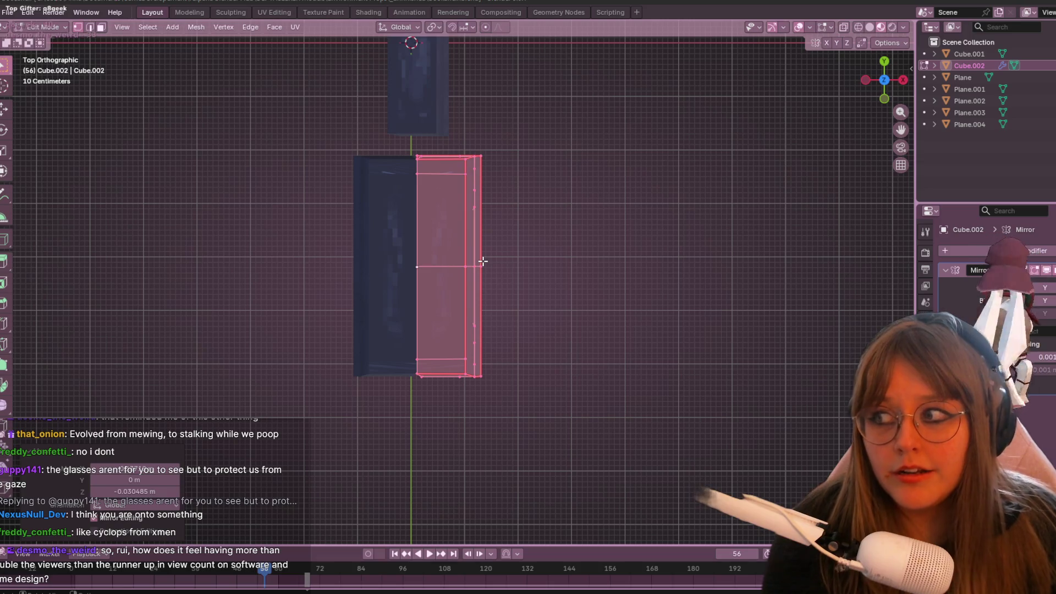
# Expand the Mirror modifier options and inspect the full mirrored cabinet in Object Mode.
pyautogui.moveTo(594, 308)
pyautogui.mouseDown(button='middle')
pyautogui.moveTo(608, 329)
pyautogui.moveTo(603, 266)
pyautogui.moveTo(534, 297)
pyautogui.moveTo(592, 327)
pyautogui.moveTo(594, 289)
pyautogui.moveTo(617, 292)
pyautogui.mouseUp(button='middle')
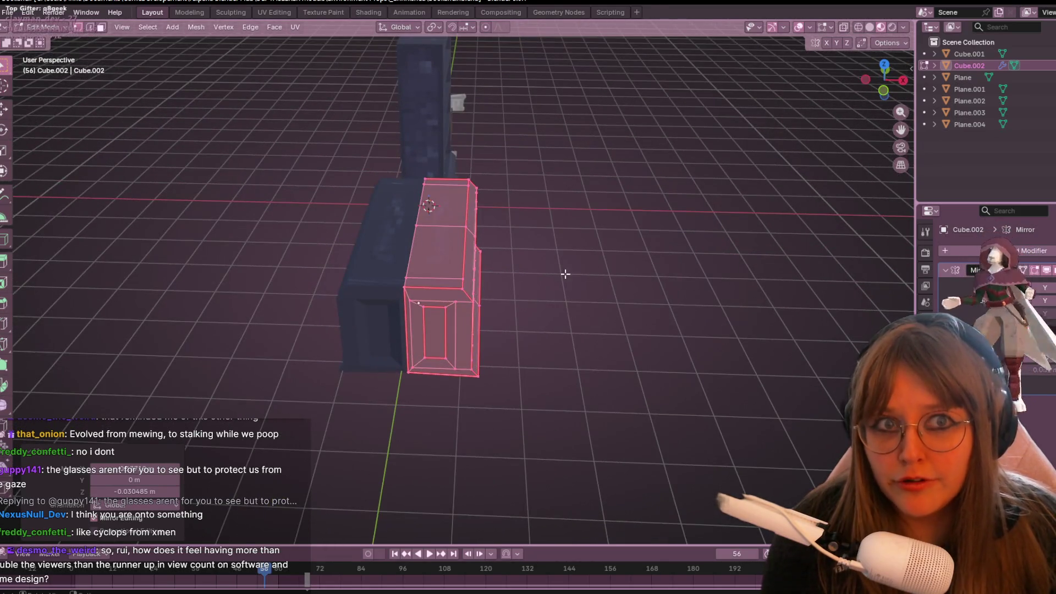
pyautogui.scroll(2, 578, 264)
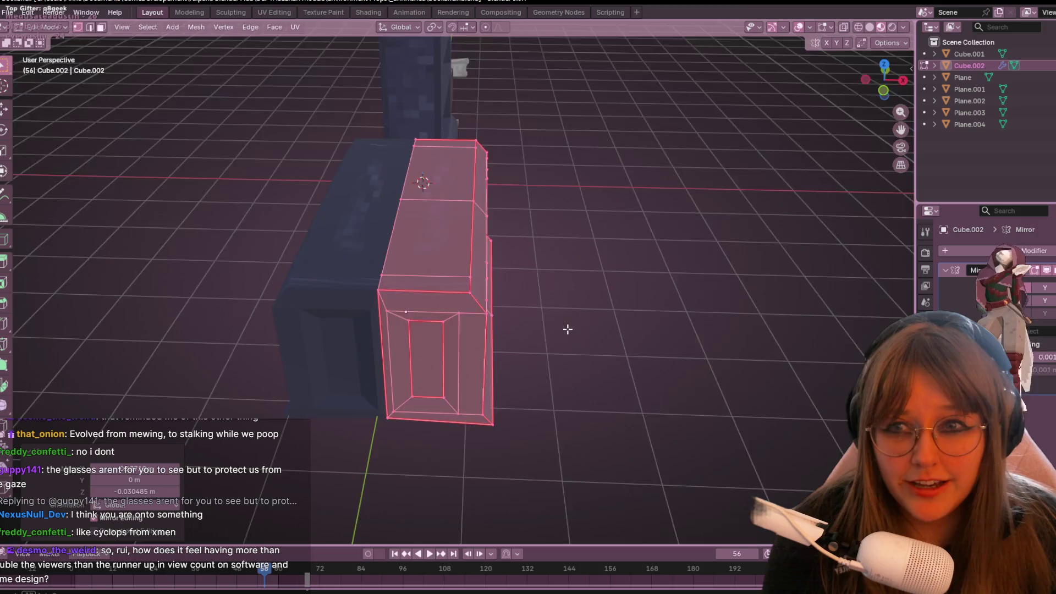
pyautogui.moveTo(568, 328); pyautogui.dragTo(566, 358, button='middle')
pyautogui.click(1048, 270)
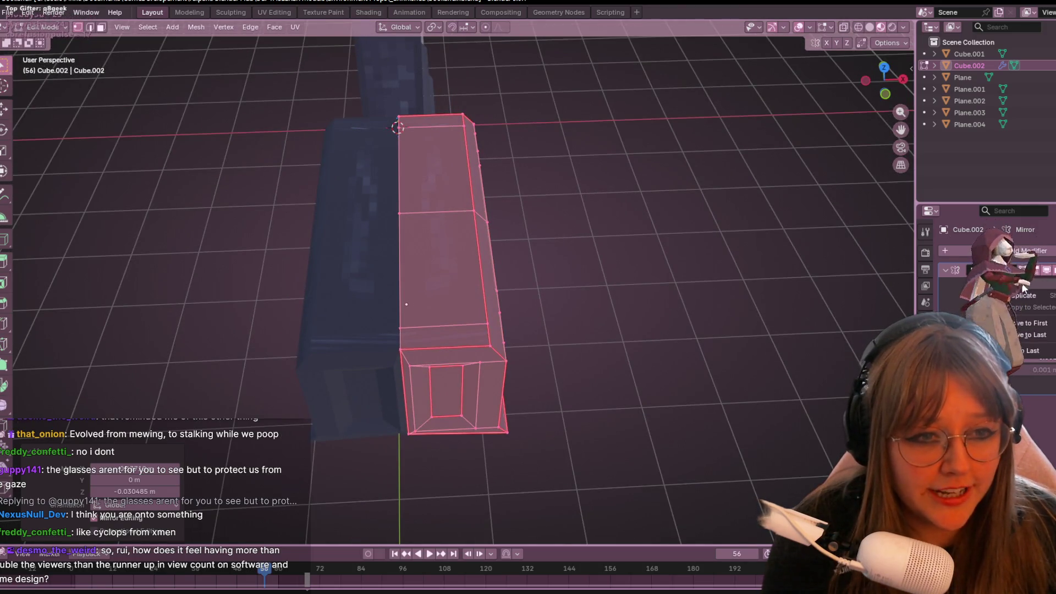
pyautogui.press('Tab')
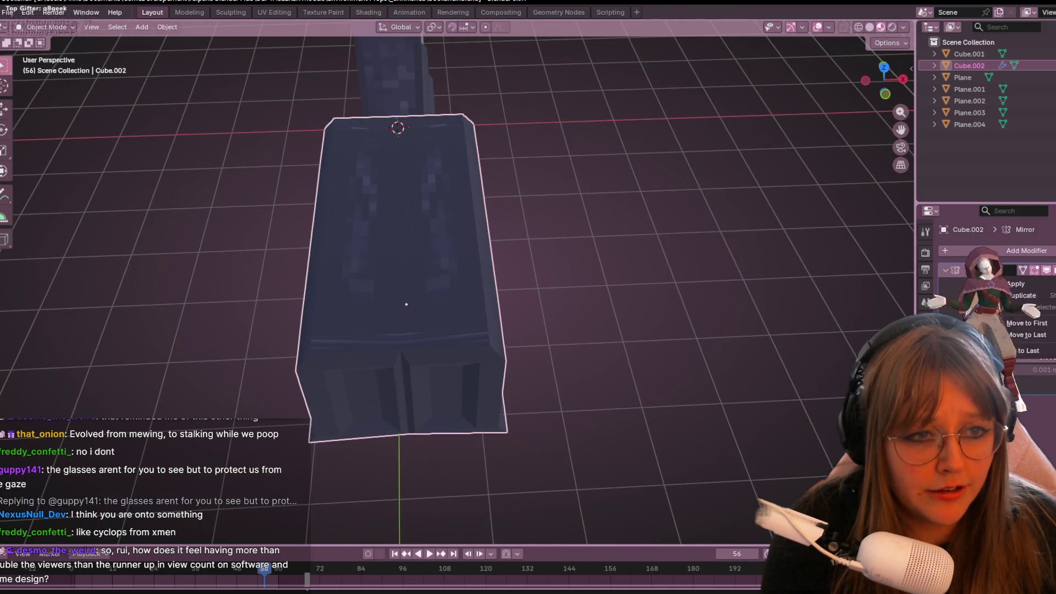
pyautogui.scroll(-2, 596, 316)
pyautogui.moveTo(596, 316)
pyautogui.mouseDown(button='middle')
pyautogui.moveTo(632, 298)
pyautogui.moveTo(636, 334)
pyautogui.mouseUp(button='middle')
# Return to Edit Mode in Front Orthographic view with X-ray turned on.
pyautogui.press('Tab')
pyautogui.scroll(4, 550, 341)
pyautogui.click(341, 281)
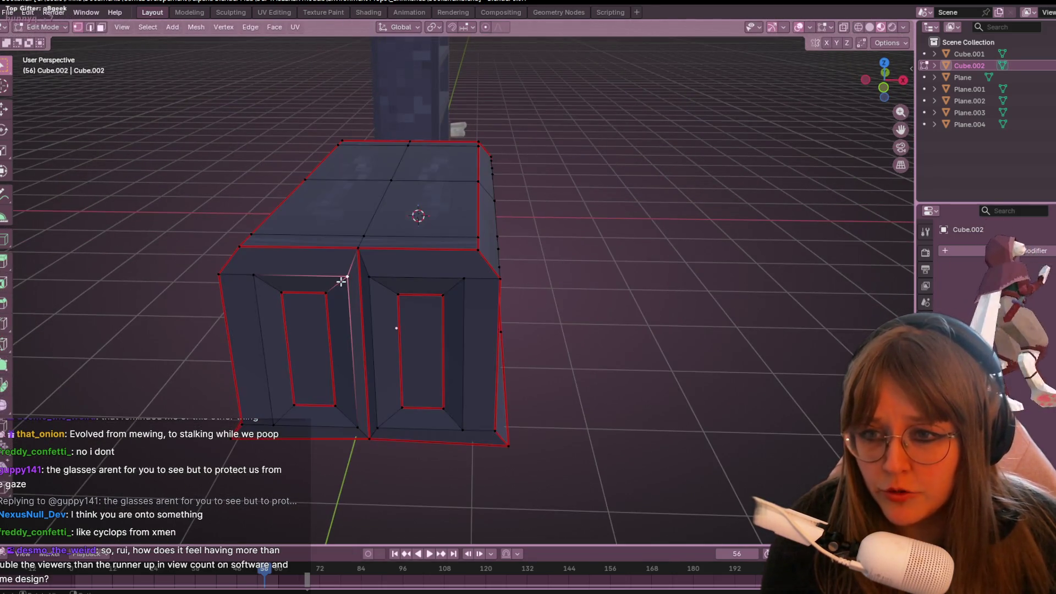
pyautogui.scroll(-3, 560, 124)
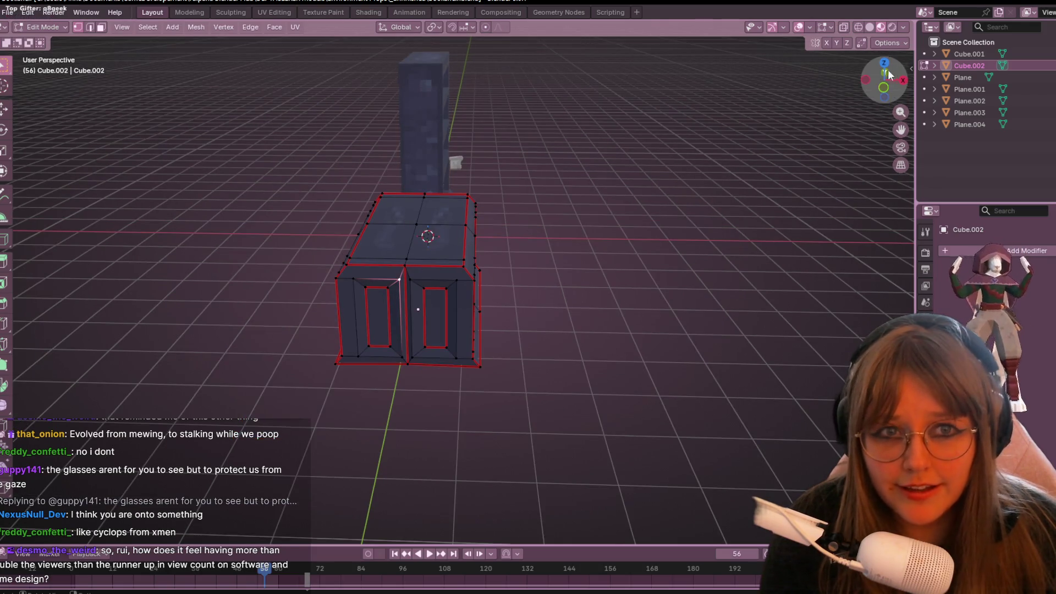
pyautogui.click(882, 87)
pyautogui.scroll(3, 389, 333)
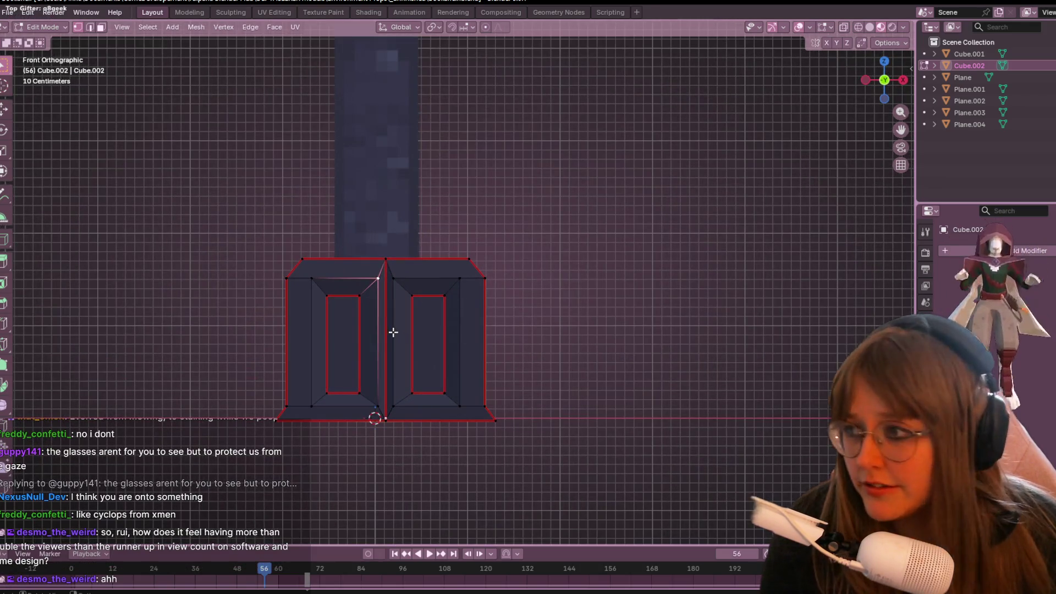
pyautogui.moveTo(170, 162); pyautogui.dragTo(282, 328)
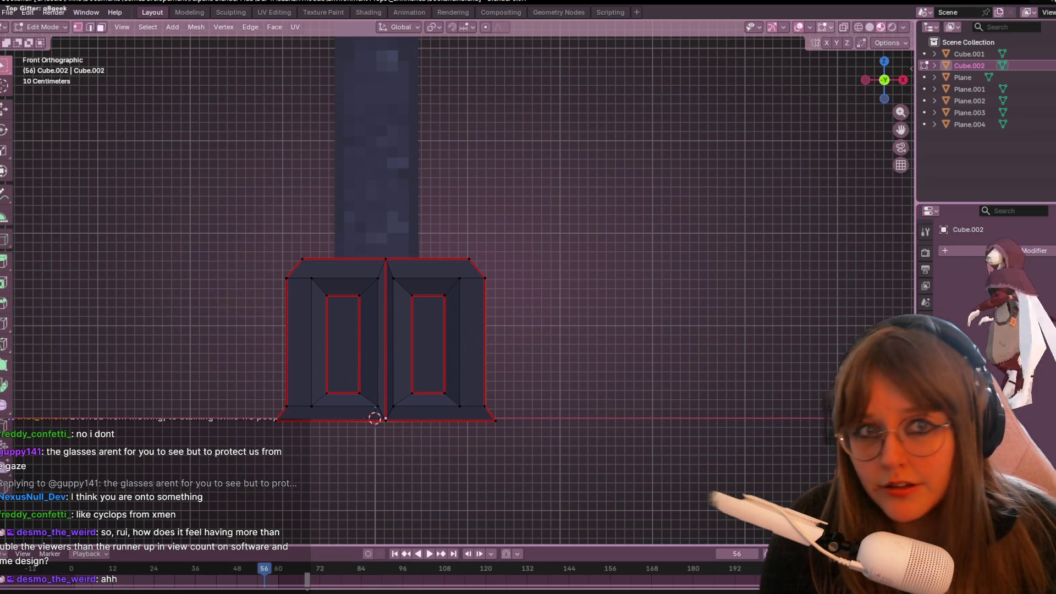
pyautogui.click(847, 28)
pyautogui.scroll(-2, 377, 344)
# Move the left half of the vertices 0.2085 m right along X, then exit Edit Mode.
pyautogui.moveTo(313, 212)
pyautogui.mouseDown()
pyautogui.moveTo(414, 410)
pyautogui.moveTo(427, 396)
pyautogui.moveTo(437, 407)
pyautogui.mouseUp()
pyautogui.press('g')
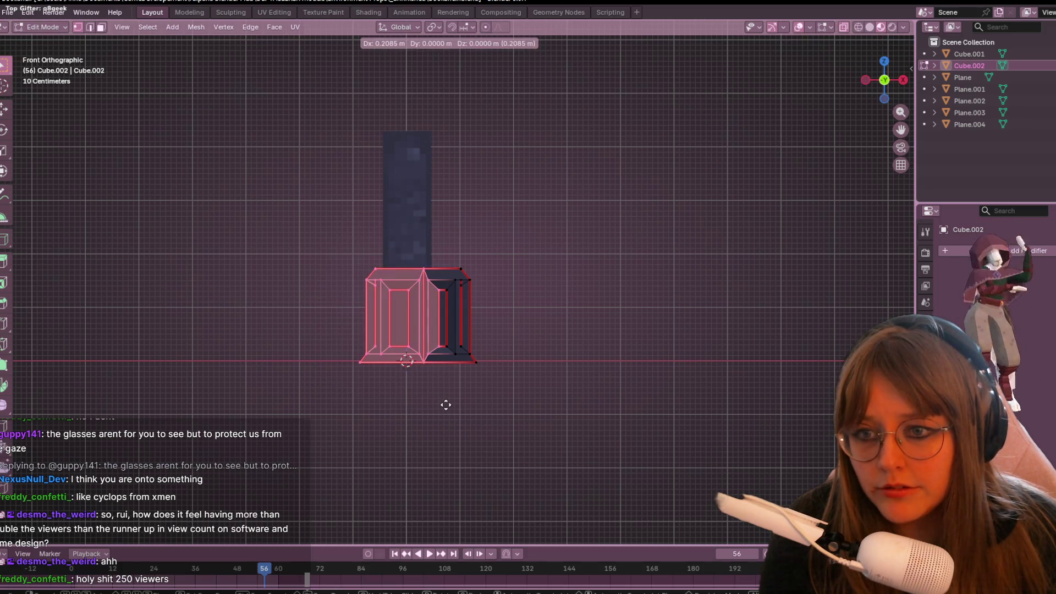
pyautogui.click(445, 405)
pyautogui.click(549, 278)
pyautogui.moveTo(549, 278)
pyautogui.mouseDown(button='middle')
pyautogui.moveTo(619, 332)
pyautogui.moveTo(602, 309)
pyautogui.moveTo(690, 302)
pyautogui.moveTo(424, 394)
pyautogui.moveTo(516, 415)
pyautogui.moveTo(513, 241)
pyautogui.moveTo(403, 409)
pyautogui.moveTo(463, 453)
pyautogui.moveTo(561, 387)
pyautogui.moveTo(529, 274)
pyautogui.moveTo(543, 321)
pyautogui.moveTo(466, 279)
pyautogui.moveTo(541, 294)
pyautogui.mouseUp(button='middle')
pyautogui.press('Tab')
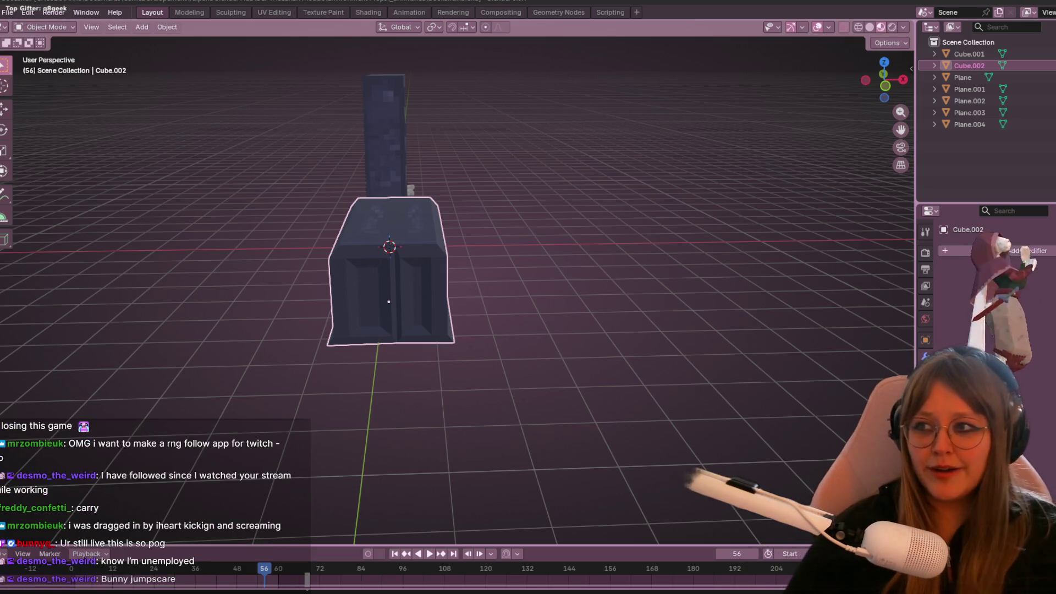
pyautogui.moveTo(553, 410)
pyautogui.mouseDown(button='middle')
pyautogui.moveTo(533, 315)
pyautogui.moveTo(558, 343)
pyautogui.moveTo(655, 305)
pyautogui.moveTo(687, 250)
pyautogui.moveTo(504, 306)
pyautogui.moveTo(471, 271)
pyautogui.moveTo(742, 295)
pyautogui.moveTo(697, 326)
pyautogui.moveTo(628, 276)
pyautogui.moveTo(538, 168)
pyautogui.moveTo(529, 241)
pyautogui.moveTo(619, 326)
pyautogui.moveTo(652, 339)
pyautogui.moveTo(653, 181)
pyautogui.moveTo(620, 242)
pyautogui.moveTo(620, 264)
pyautogui.moveTo(655, 187)
pyautogui.mouseUp(button='middle')
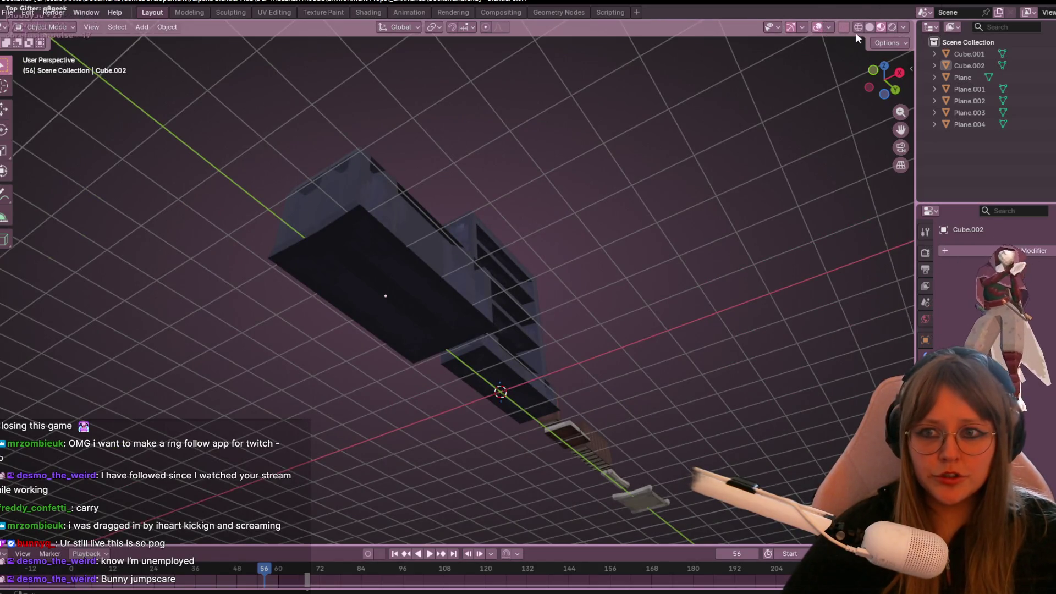
pyautogui.click(904, 28)
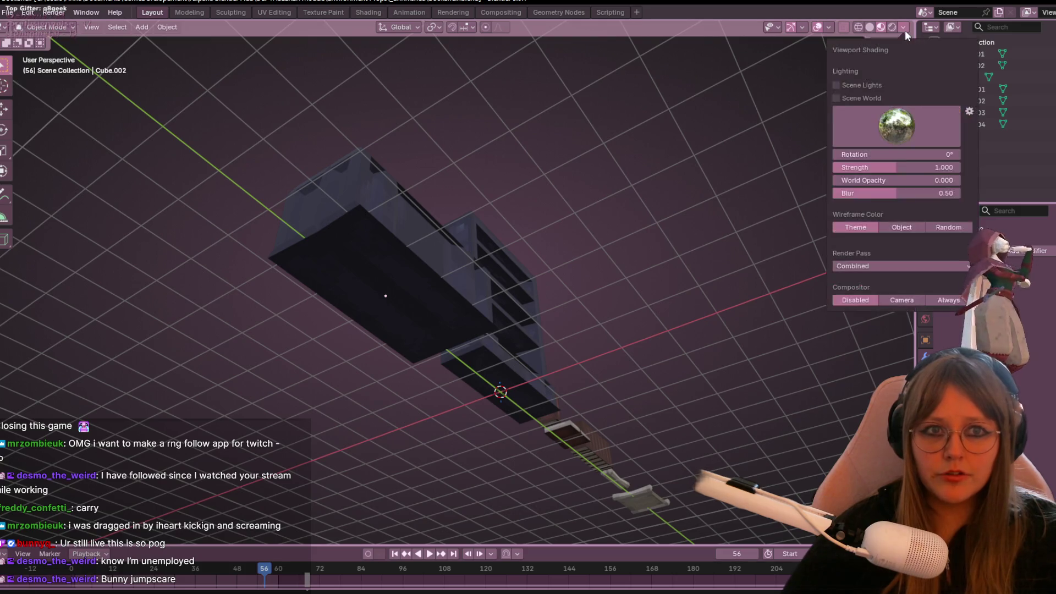
pyautogui.moveTo(649, 137)
pyautogui.mouseDown(button='middle')
pyautogui.moveTo(665, 216)
pyautogui.moveTo(641, 271)
pyautogui.moveTo(708, 142)
pyautogui.mouseUp(button='middle')
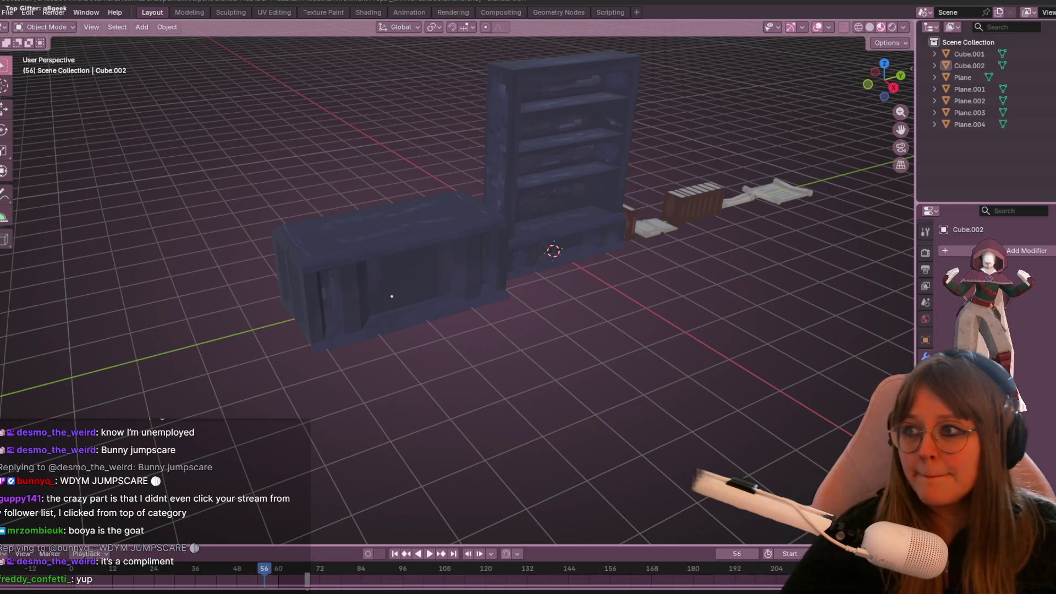
pyautogui.moveTo(453, 395)
pyautogui.mouseDown(button='middle')
pyautogui.moveTo(404, 463)
pyautogui.moveTo(545, 401)
pyautogui.mouseUp(button='middle')
pyautogui.moveTo(454, 297)
pyautogui.mouseDown(button='middle')
pyautogui.moveTo(195, 368)
pyautogui.moveTo(330, 338)
pyautogui.moveTo(330, 325)
pyautogui.mouseUp(button='middle')
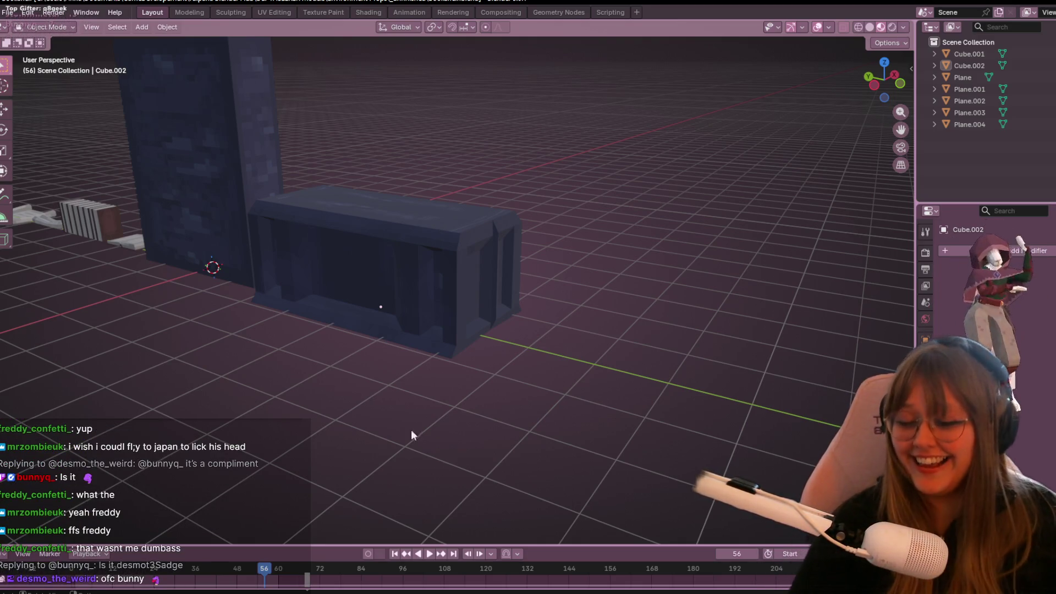
pyautogui.moveTo(484, 593)
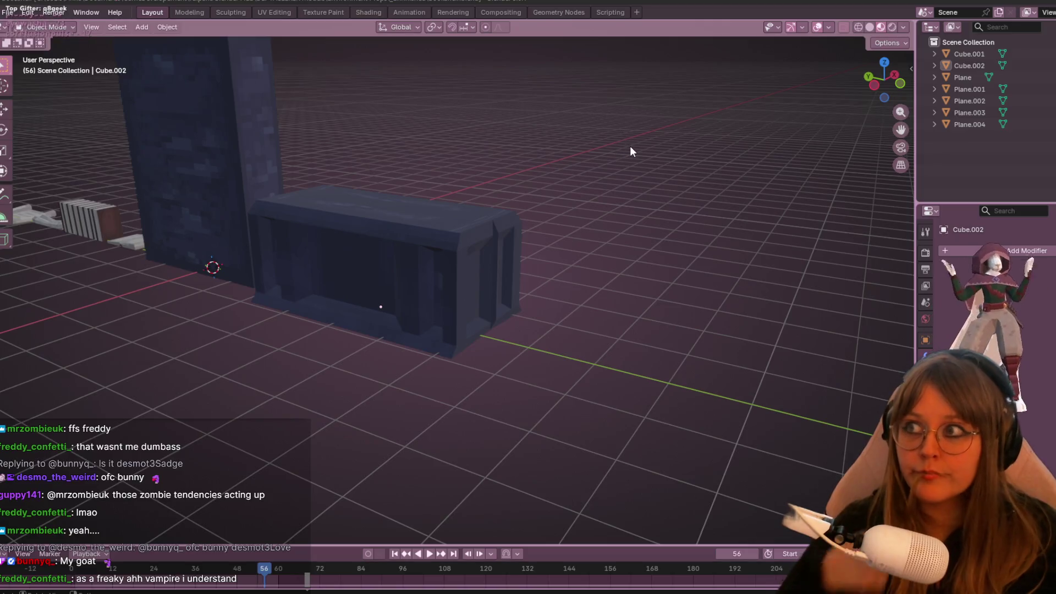
pyautogui.moveTo(565, 286)
pyautogui.mouseDown(button='middle')
pyautogui.moveTo(478, 338)
pyautogui.moveTo(506, 259)
pyautogui.moveTo(426, 303)
pyautogui.moveTo(445, 320)
pyautogui.moveTo(352, 347)
pyautogui.moveTo(414, 207)
pyautogui.moveTo(479, 278)
pyautogui.moveTo(380, 302)
pyautogui.moveTo(572, 259)
pyautogui.mouseUp(button='middle')
# In Right Orthographic view, move Cube.002 left, away from the tall bookshelf.
pyautogui.click(889, 86)
pyautogui.scroll(2, 483, 250)
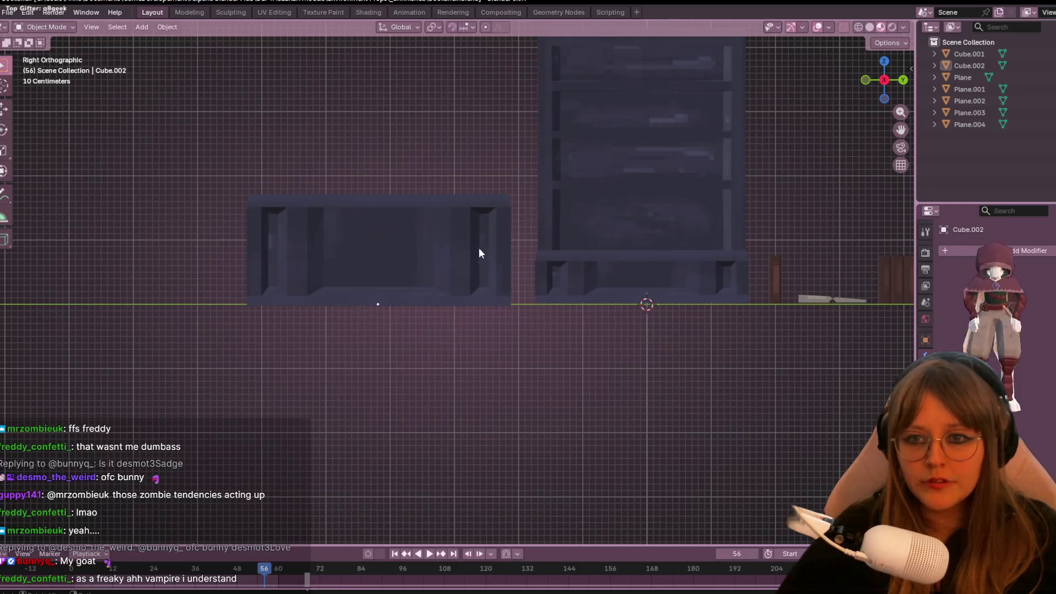
pyautogui.click(453, 295)
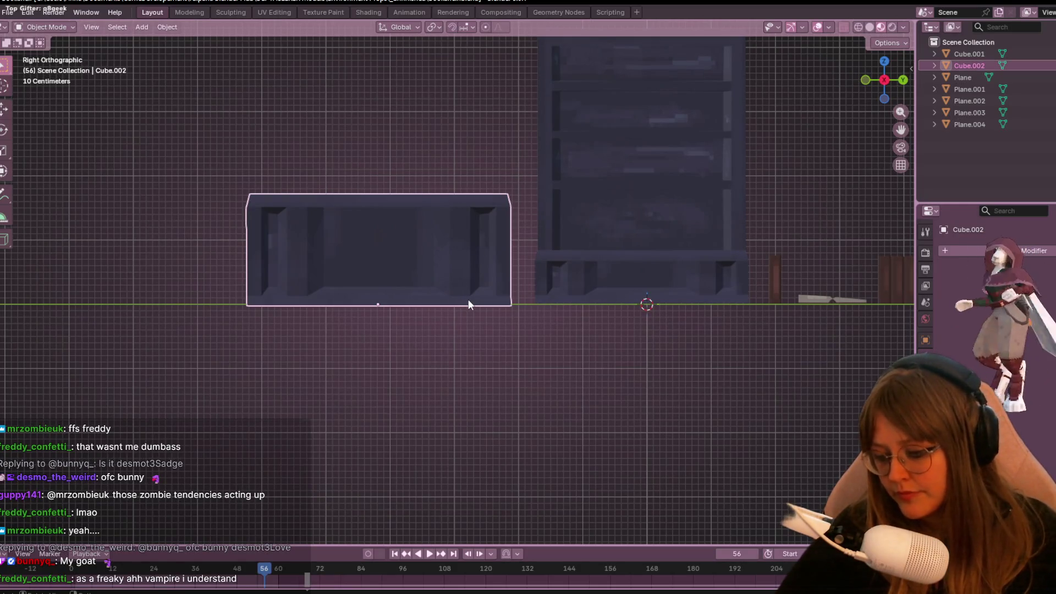
pyautogui.press('g')
pyautogui.click(448, 296)
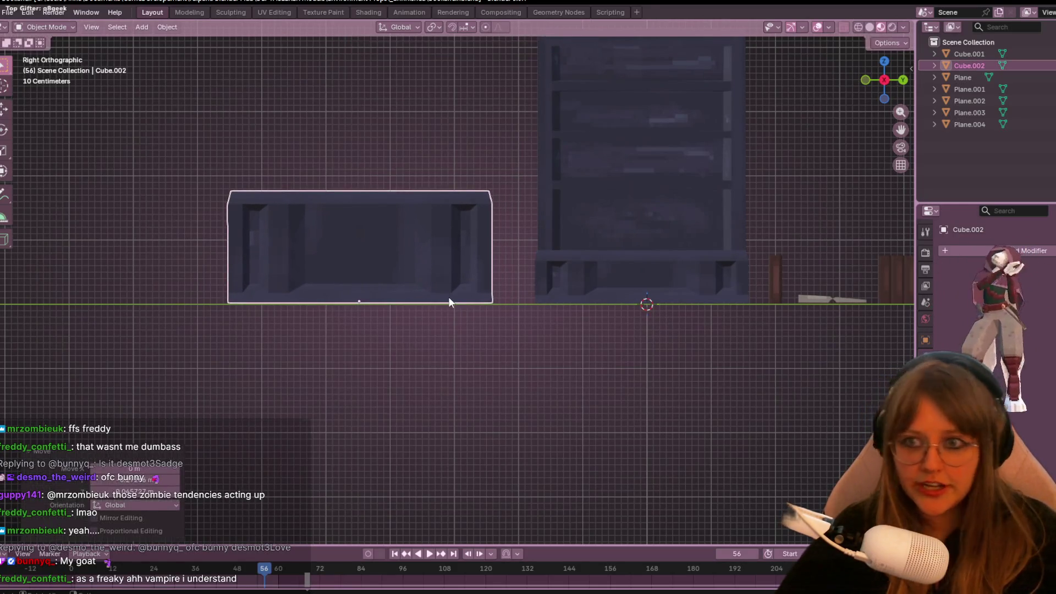
pyautogui.scroll(-5, 447, 296)
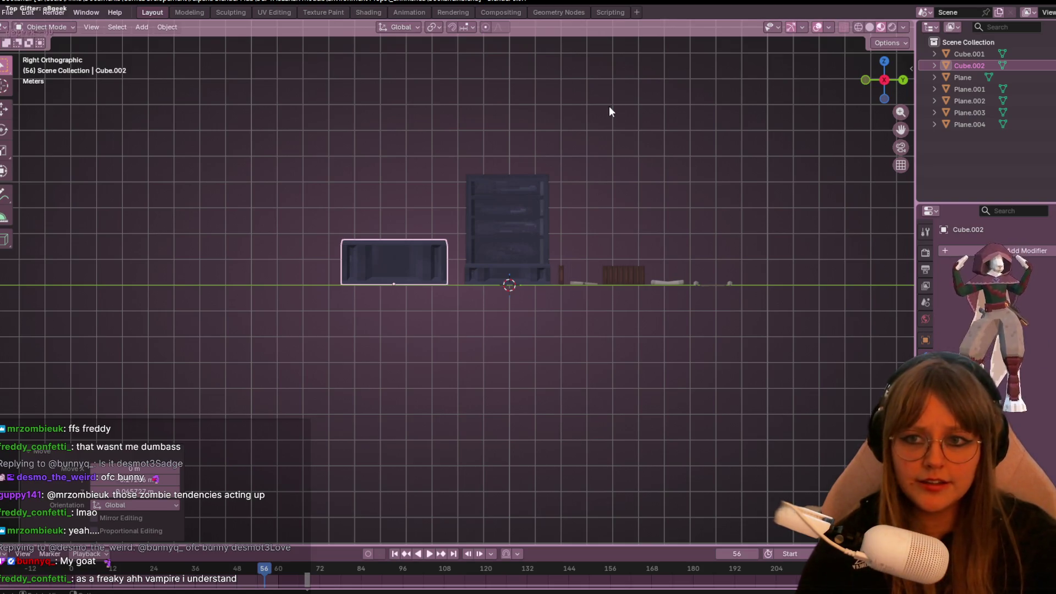
pyautogui.moveTo(498, 206)
pyautogui.mouseDown(button='middle')
pyautogui.moveTo(619, 269)
pyautogui.moveTo(697, 279)
pyautogui.mouseUp(button='middle')
pyautogui.moveTo(621, 247)
pyautogui.mouseDown(button='middle')
pyautogui.moveTo(612, 226)
pyautogui.moveTo(427, 233)
pyautogui.mouseUp(button='middle')
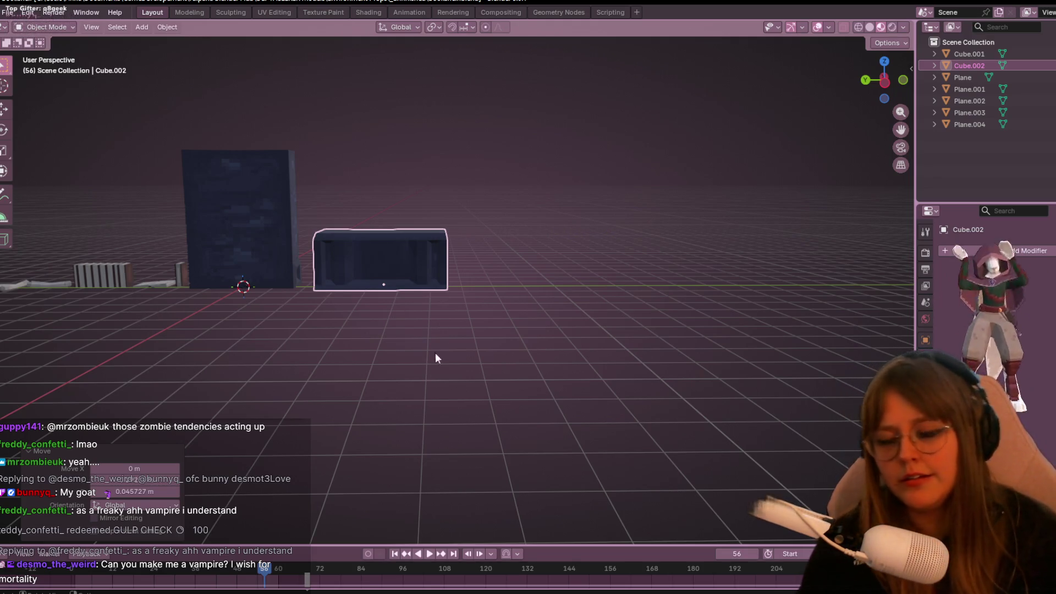
pyautogui.moveTo(514, 318)
pyautogui.mouseDown(button='middle')
pyautogui.moveTo(453, 229)
pyautogui.moveTo(446, 344)
pyautogui.moveTo(243, 273)
pyautogui.moveTo(246, 262)
pyautogui.mouseUp(button='middle')
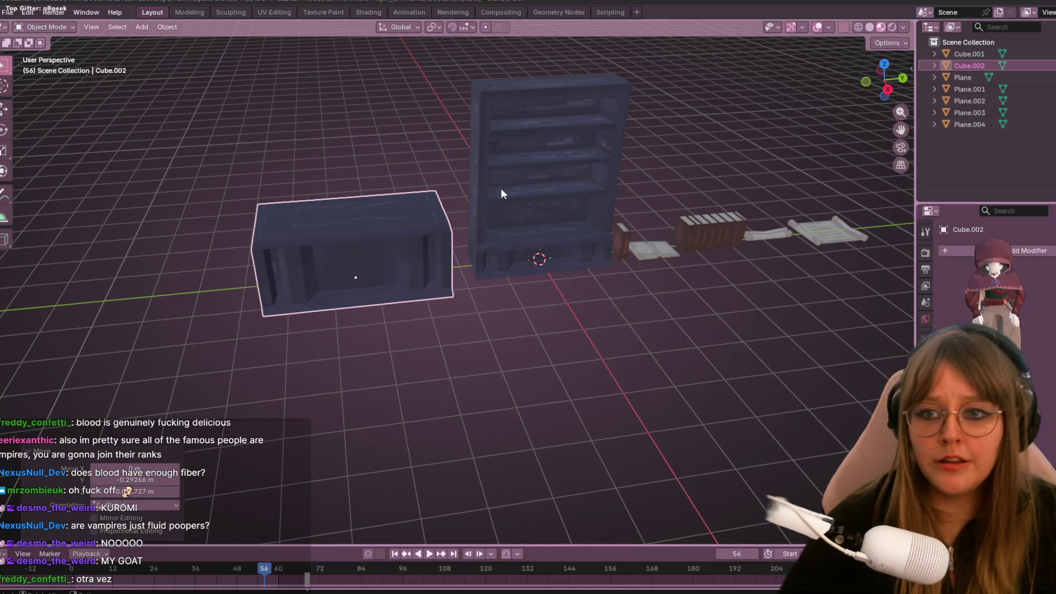
pyautogui.moveTo(454, 160)
pyautogui.mouseDown(button='middle')
pyautogui.moveTo(582, 256)
pyautogui.moveTo(346, 267)
pyautogui.moveTo(528, 236)
pyautogui.mouseUp(button='middle')
# With X-ray off in Edit Mode, slide the middle edge's bottom vertex along its edge.
pyautogui.press('Tab')
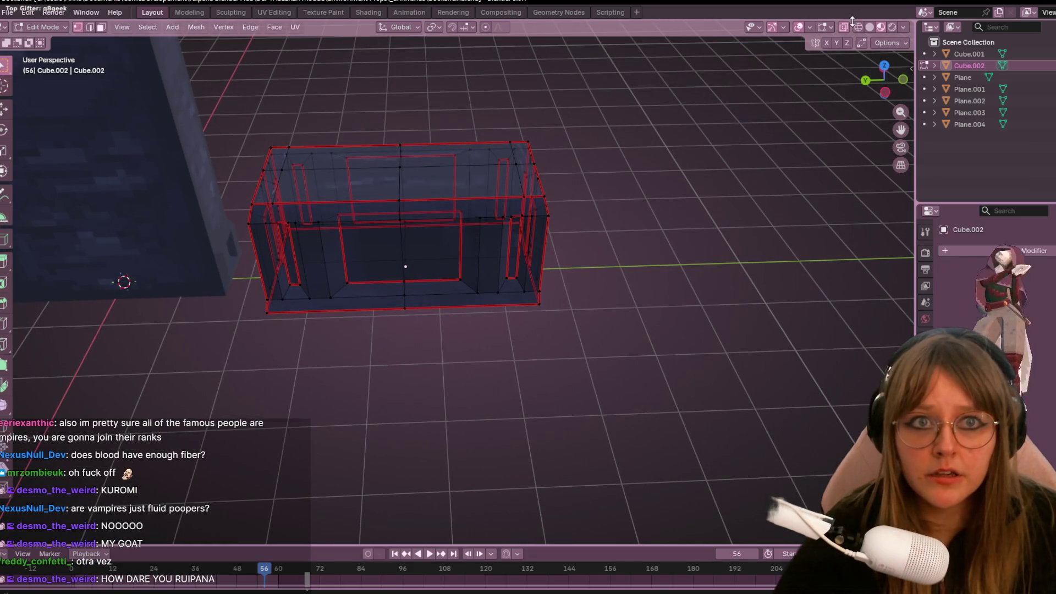
pyautogui.click(844, 27)
pyautogui.moveTo(679, 315); pyautogui.dragTo(587, 348, button='middle')
pyautogui.click(403, 274)
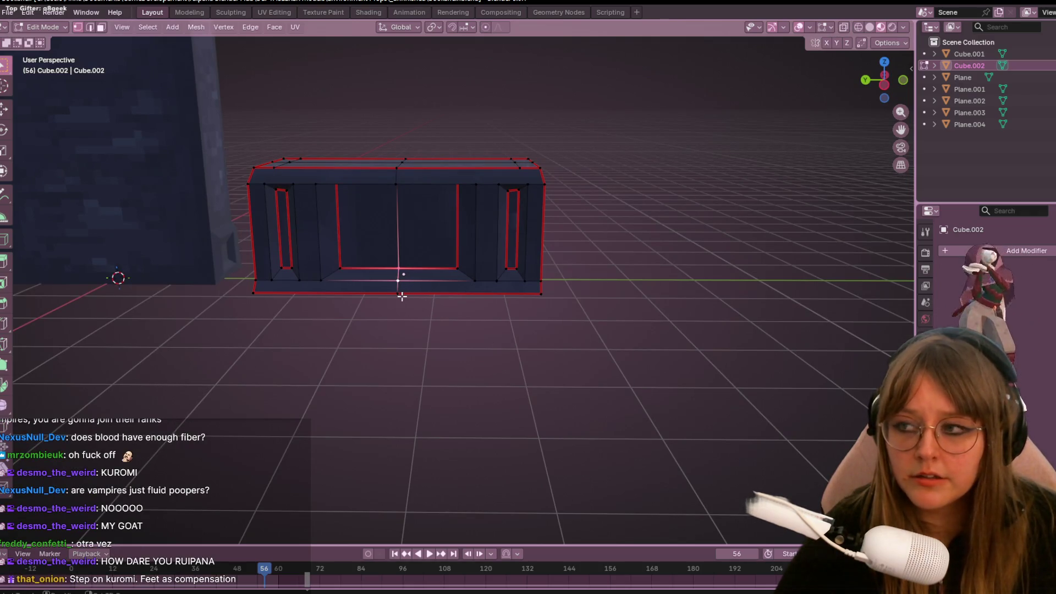
pyautogui.moveTo(323, 286); pyautogui.dragTo(368, 426, button='middle')
pyautogui.hotkey('ctrl', 'r')
pyautogui.press('Escape')
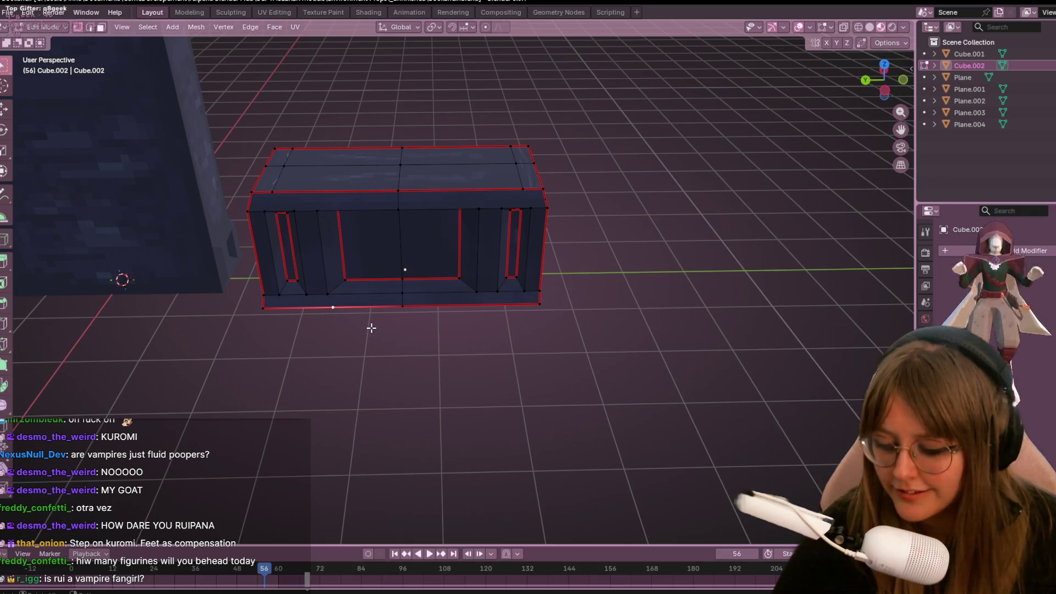
pyautogui.hotkey('shift', 'v')
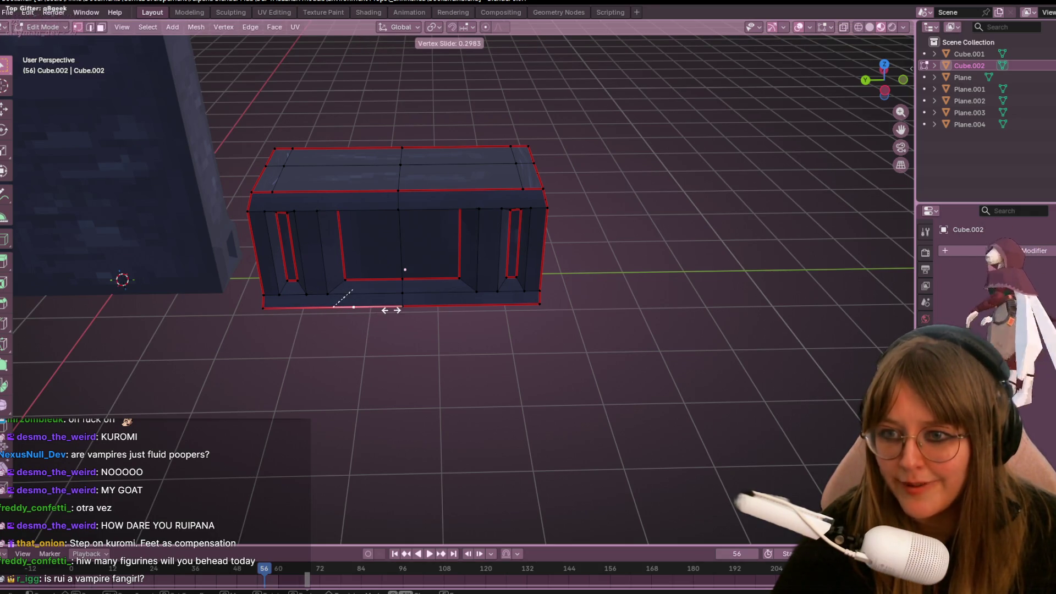
pyautogui.click(395, 306)
# Add an edge loop across the cabinet and slide a bottom-edge vertex along it.
pyautogui.click(432, 344)
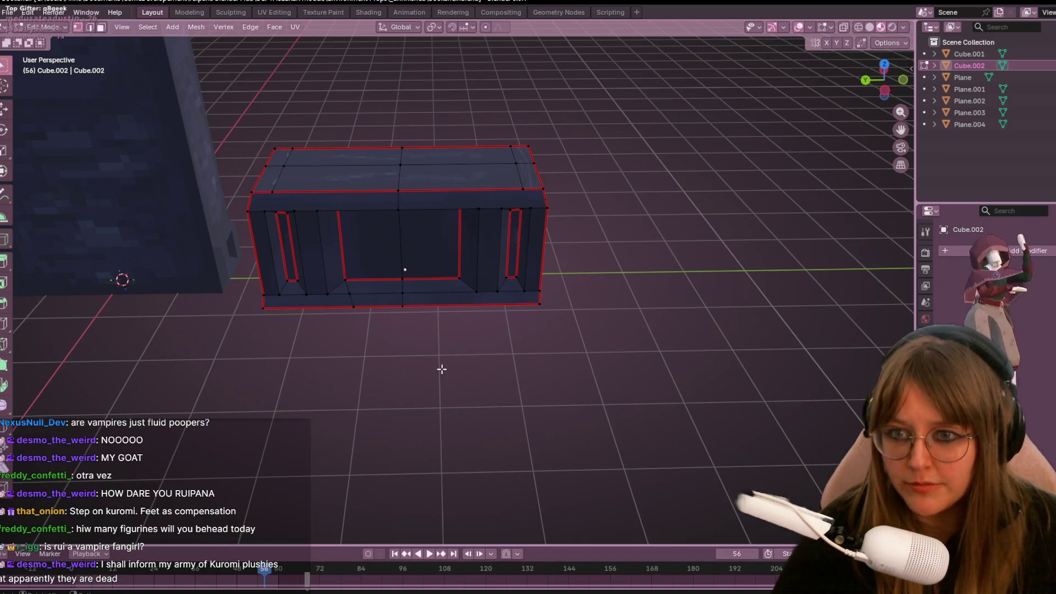
pyautogui.hotkey('ctrl', 'r')
pyautogui.click(446, 303)
pyautogui.click(471, 307)
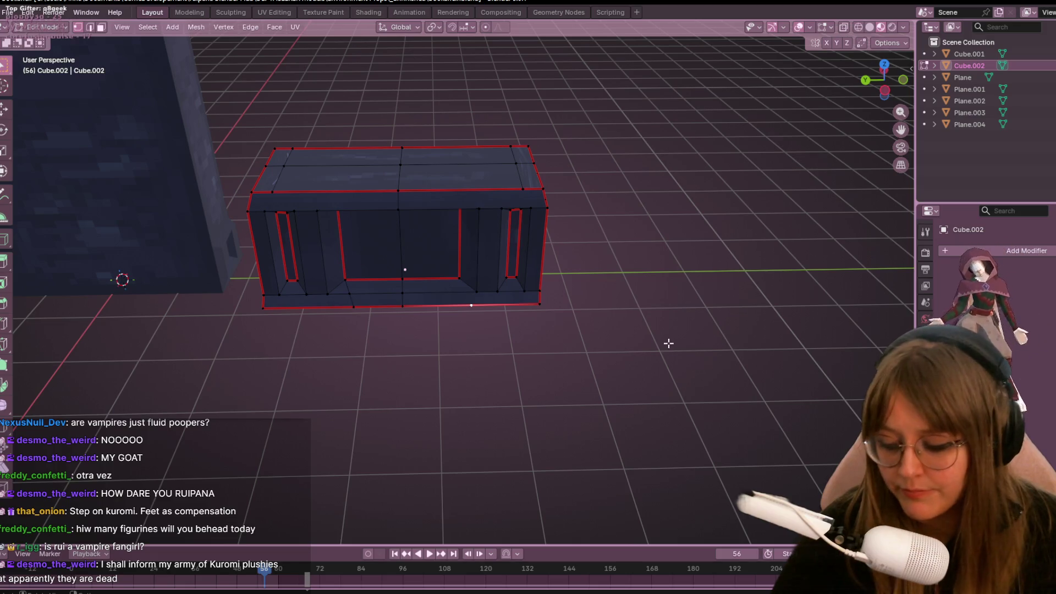
pyautogui.hotkey('shift', 'v')
pyautogui.click(648, 334)
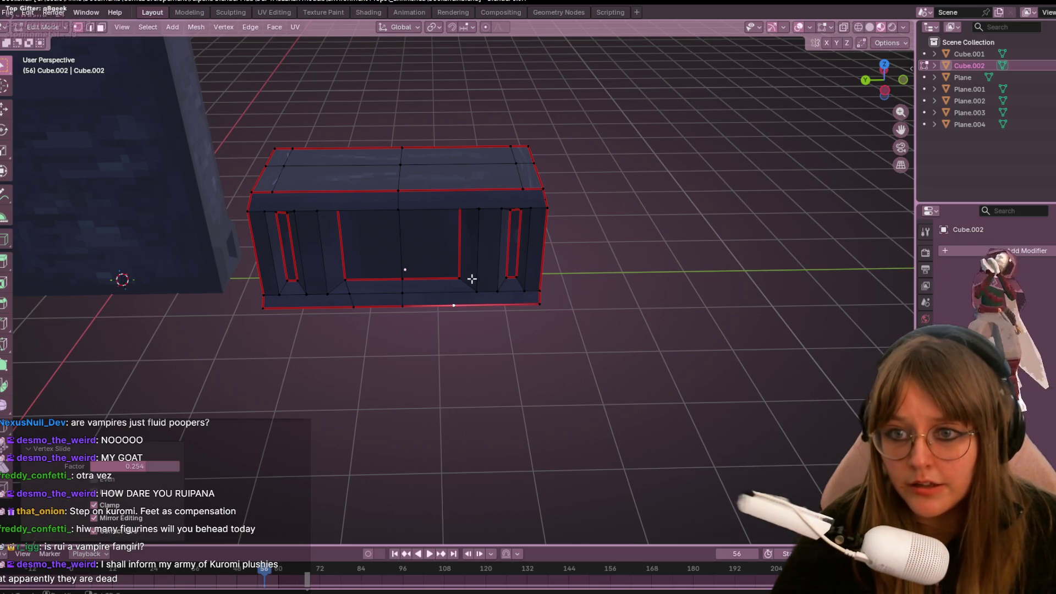
pyautogui.keyDown('shift'); pyautogui.click(459, 278); pyautogui.keyUp('shift')
# Delete the middle edges to remove the box's lower middle section.
pyautogui.keyDown('shift'); pyautogui.click(403, 271); pyautogui.keyUp('shift')
pyautogui.moveTo(401, 271)
pyautogui.mouseDown(button='middle')
pyautogui.moveTo(456, 254)
pyautogui.moveTo(427, 233)
pyautogui.mouseUp(button='middle')
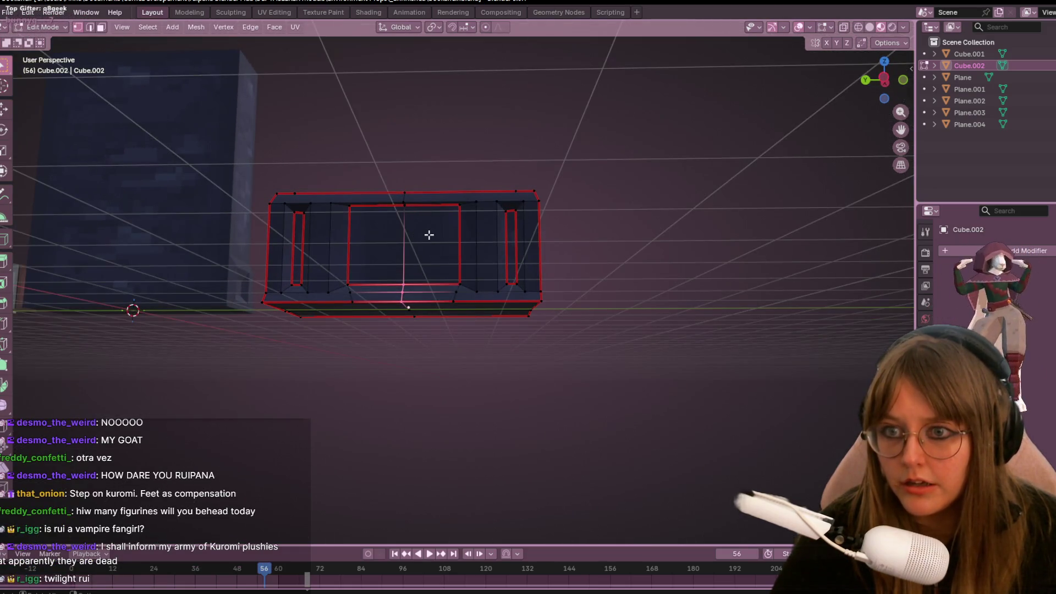
pyautogui.press('x')
pyautogui.click(420, 212)
pyautogui.moveTo(519, 205)
pyautogui.mouseDown(button='middle')
pyautogui.moveTo(546, 255)
pyautogui.moveTo(484, 299)
pyautogui.moveTo(483, 282)
pyautogui.moveTo(493, 304)
pyautogui.moveTo(454, 259)
pyautogui.moveTo(476, 196)
pyautogui.moveTo(431, 186)
pyautogui.moveTo(454, 225)
pyautogui.mouseUp(button='middle')
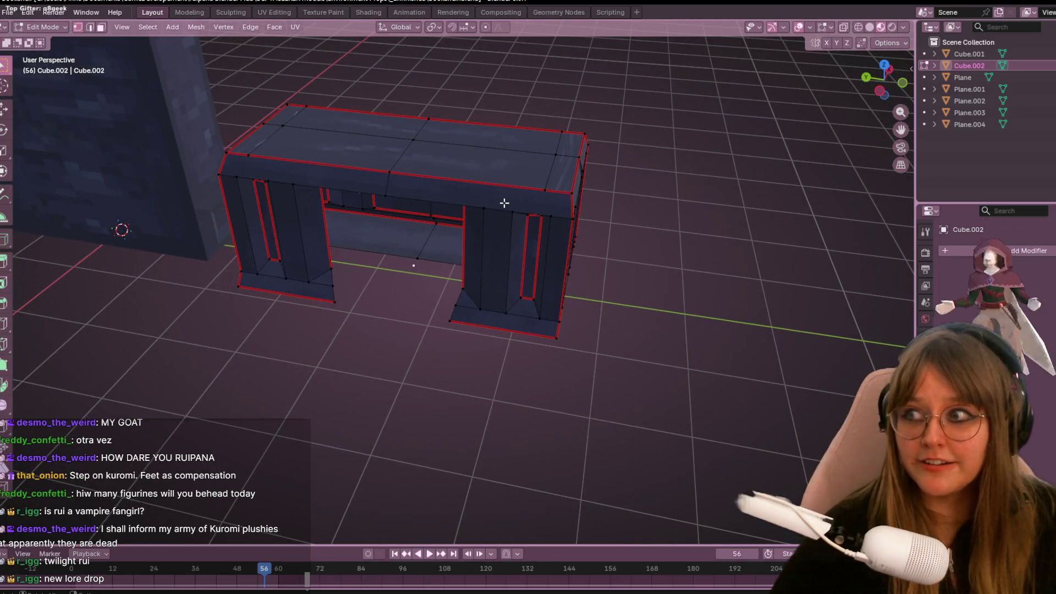
pyautogui.scroll(1, 467, 264)
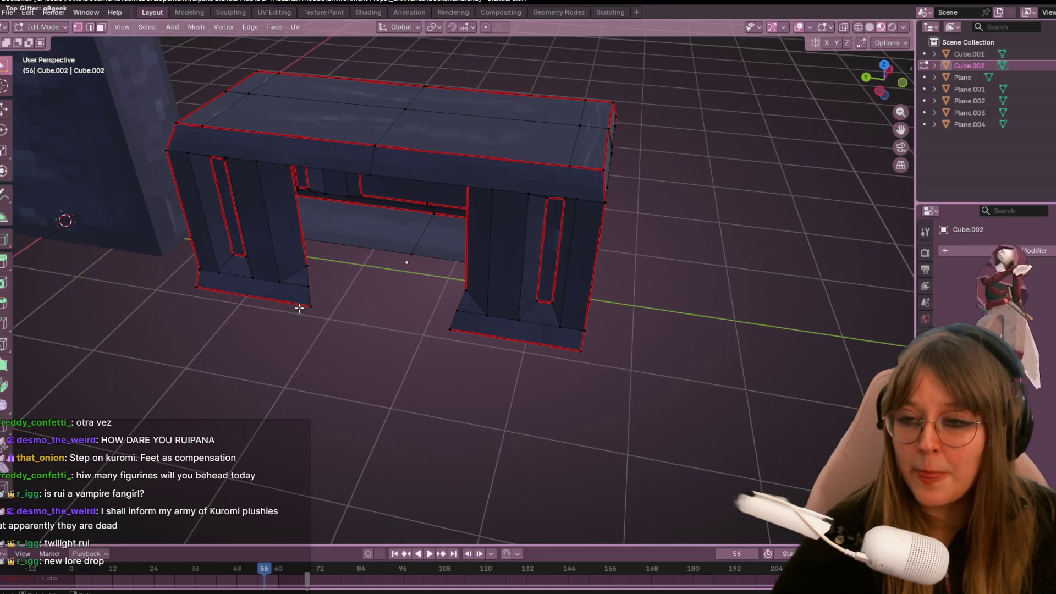
# In Left Orthographic view, vertex-slide both bottom centre vertices, ending at factor 0.012.
pyautogui.click(879, 92)
pyautogui.scroll(2, 434, 284)
pyautogui.press('g')
pyautogui.press('g')
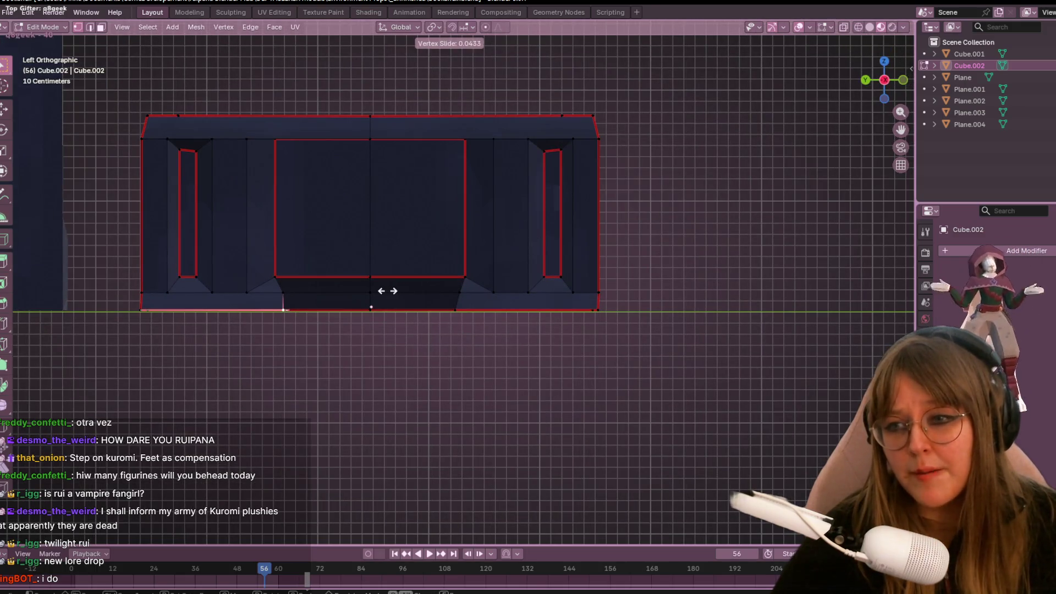
pyautogui.click(389, 292)
pyautogui.click(455, 313)
pyautogui.press('g')
pyautogui.press('g')
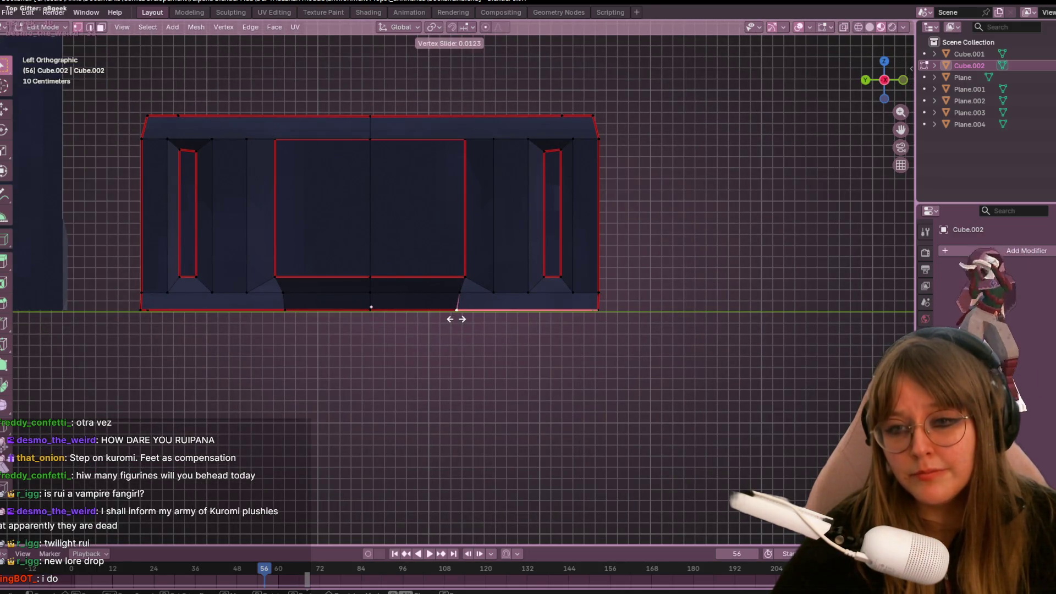
pyautogui.click(457, 316)
pyautogui.moveTo(456, 317)
pyautogui.mouseDown(button='middle')
pyautogui.moveTo(443, 358)
pyautogui.moveTo(377, 337)
pyautogui.moveTo(434, 347)
pyautogui.moveTo(401, 304)
pyautogui.moveTo(364, 285)
pyautogui.moveTo(410, 354)
pyautogui.moveTo(380, 283)
pyautogui.moveTo(413, 317)
pyautogui.moveTo(517, 308)
pyautogui.moveTo(415, 313)
pyautogui.moveTo(372, 289)
pyautogui.moveTo(349, 266)
pyautogui.moveTo(345, 215)
pyautogui.moveTo(363, 174)
pyautogui.moveTo(401, 237)
pyautogui.moveTo(403, 313)
pyautogui.moveTo(370, 290)
pyautogui.moveTo(589, 248)
pyautogui.moveTo(629, 225)
pyautogui.moveTo(764, 271)
pyautogui.moveTo(649, 242)
pyautogui.moveTo(552, 238)
pyautogui.moveTo(484, 258)
pyautogui.moveTo(458, 280)
pyautogui.mouseUp(button='middle')
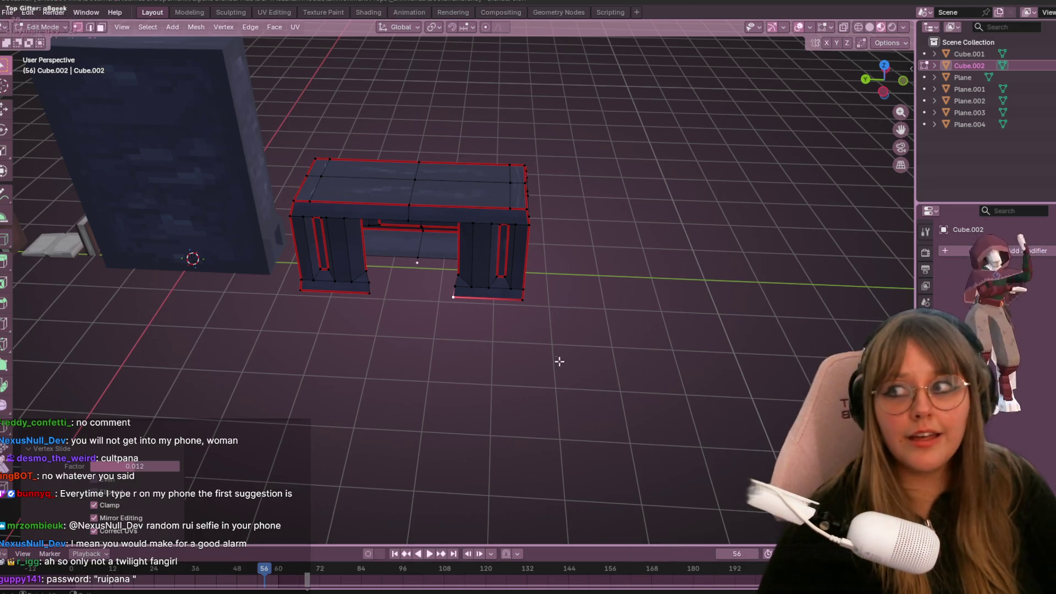
# Loop-cut the desk's lower centre piece with a new edge loop.
pyautogui.scroll(5, 559, 353)
pyautogui.moveTo(460, 234); pyautogui.dragTo(520, 281, button='middle')
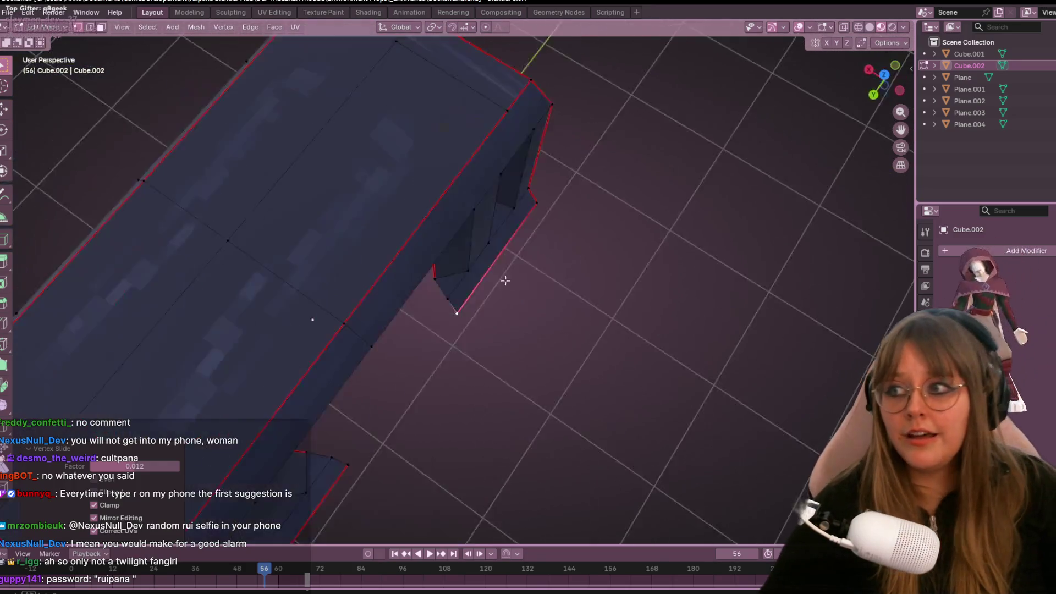
pyautogui.scroll(-6, 388, 200)
pyautogui.moveTo(389, 200); pyautogui.dragTo(420, 189, button='middle')
pyautogui.scroll(5, 400, 189)
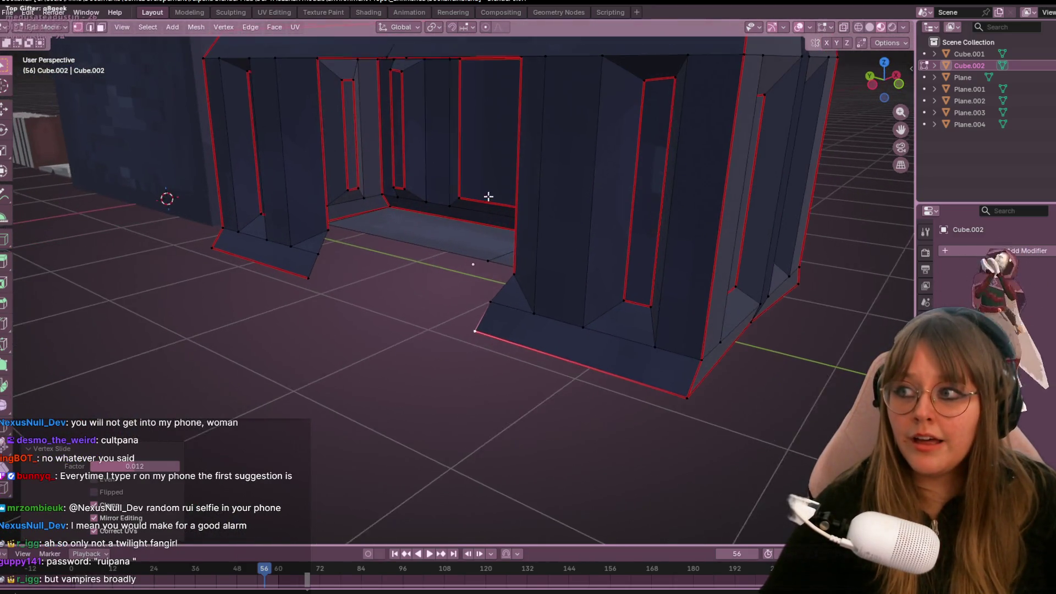
pyautogui.scroll(-3, 537, 170)
pyautogui.moveTo(537, 170)
pyautogui.mouseDown(button='middle')
pyautogui.moveTo(528, 200)
pyautogui.moveTo(589, 229)
pyautogui.mouseUp(button='middle')
pyautogui.scroll(2, 446, 379)
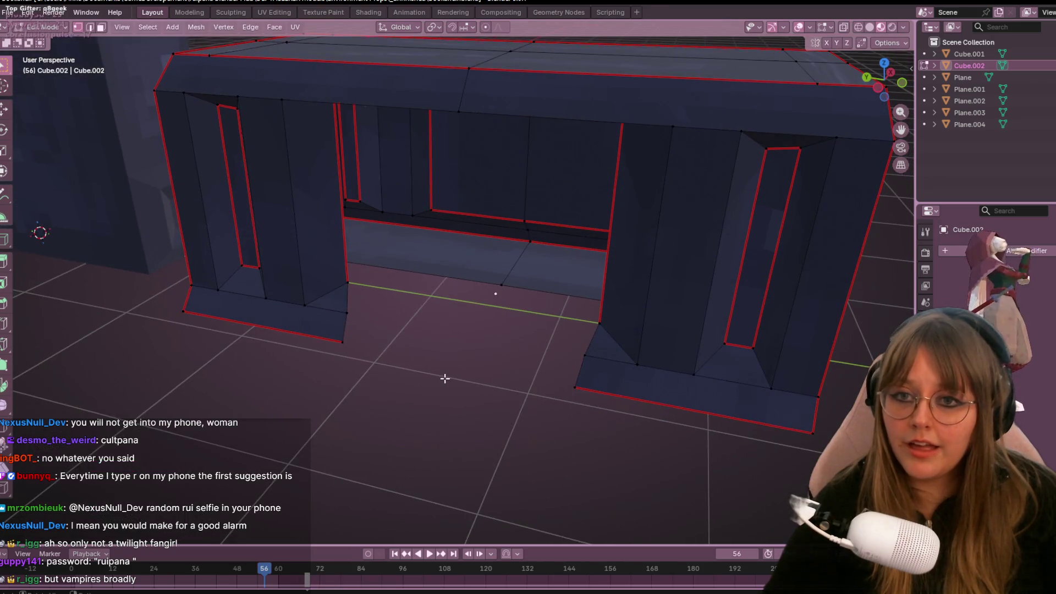
pyautogui.hotkey('ctrl', 'r')
pyautogui.click(438, 276)
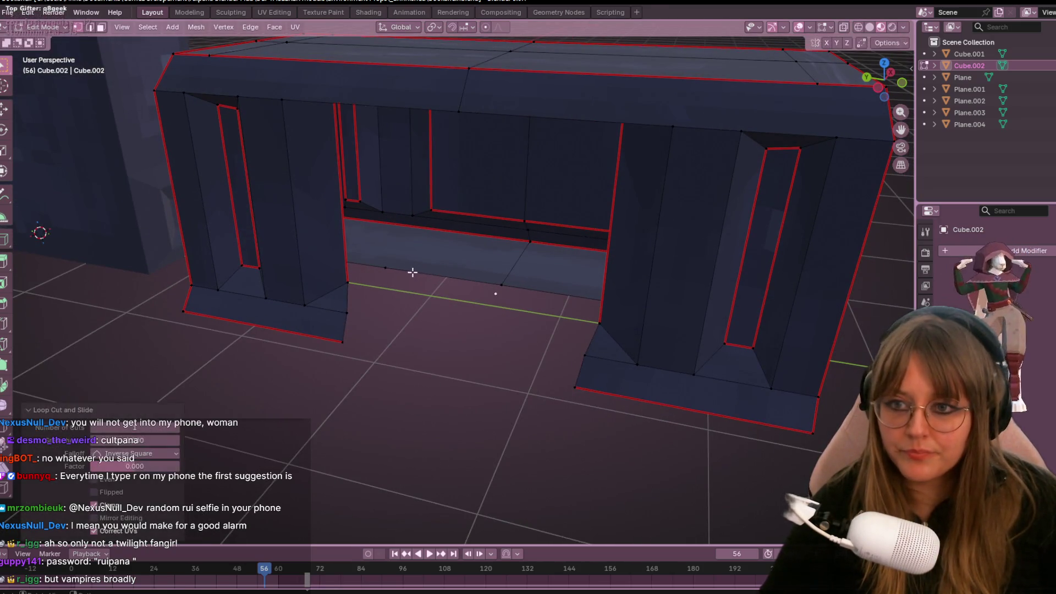
# Vertex-slide a vertex on the new loop to factor 0.338.
pyautogui.click(385, 268)
pyautogui.moveTo(384, 268)
pyautogui.mouseDown(button='middle')
pyautogui.moveTo(473, 308)
pyautogui.moveTo(494, 264)
pyautogui.moveTo(466, 292)
pyautogui.moveTo(497, 292)
pyautogui.moveTo(525, 267)
pyautogui.moveTo(556, 276)
pyautogui.moveTo(527, 299)
pyautogui.moveTo(541, 304)
pyautogui.mouseUp(button='middle')
pyautogui.press('g')
pyautogui.press('g')
pyautogui.click(480, 309)
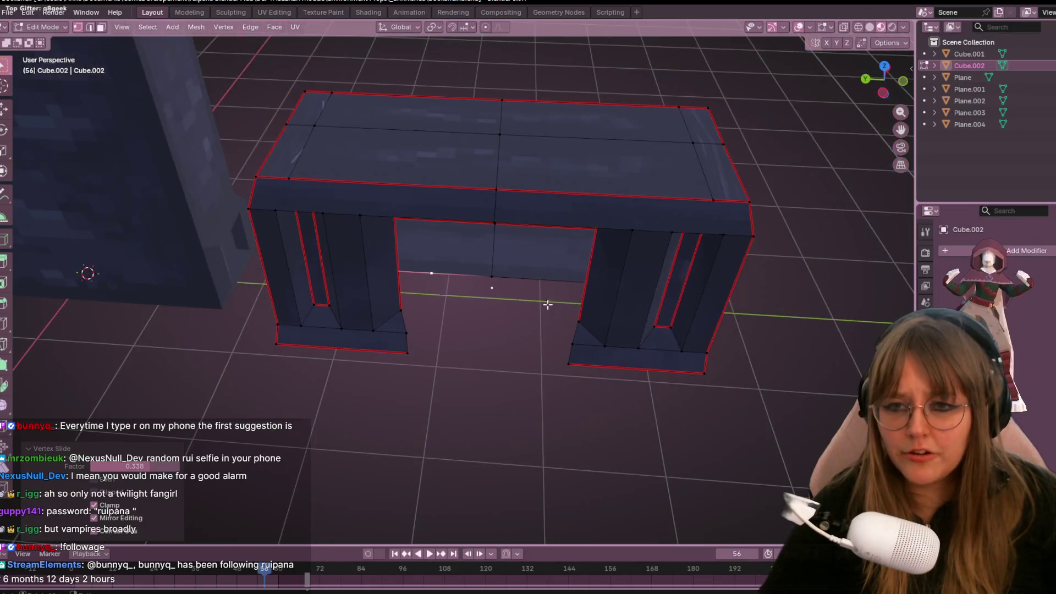
# Switch to Left Orthographic view and box-select the desk's right portion.
pyautogui.click(883, 92)
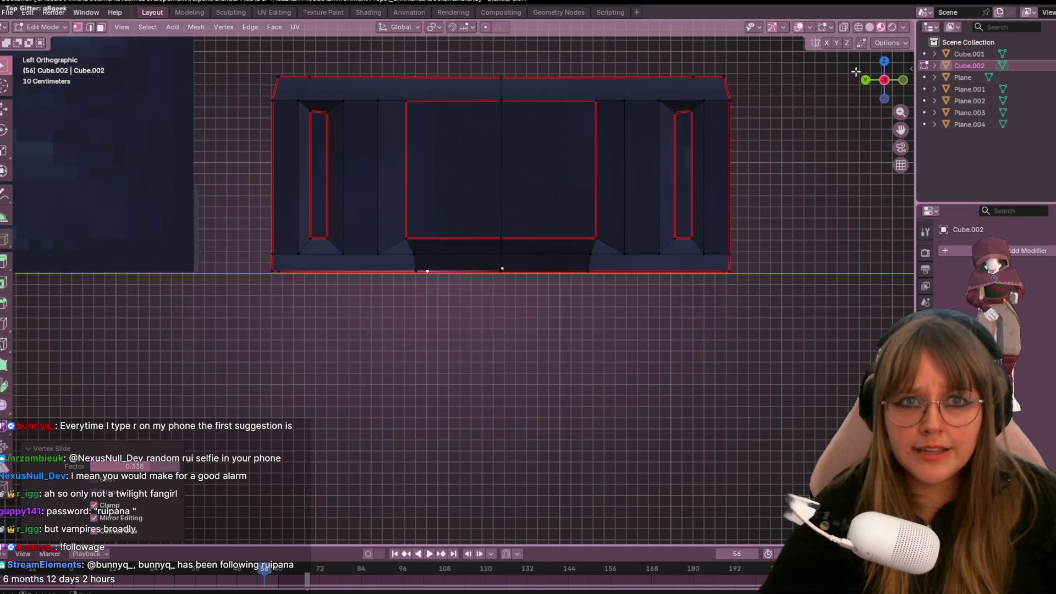
pyautogui.scroll(-2, 803, 120)
pyautogui.moveTo(544, 78); pyautogui.dragTo(753, 403)
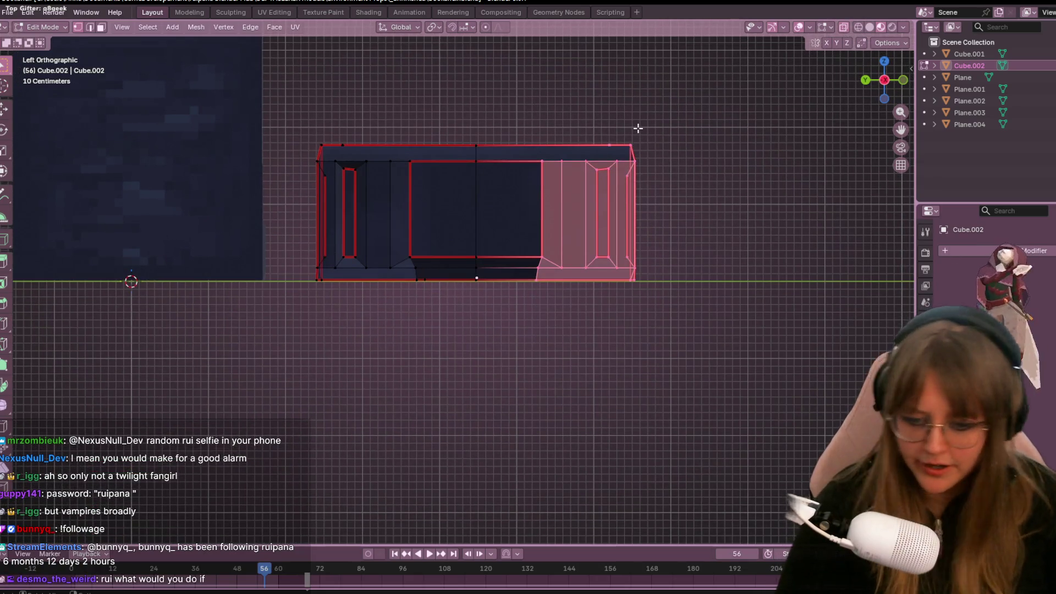
# Delete the selected right-half vertices and add a Mirror modifier to Cube.002.
pyautogui.press('x')
pyautogui.click(609, 36)
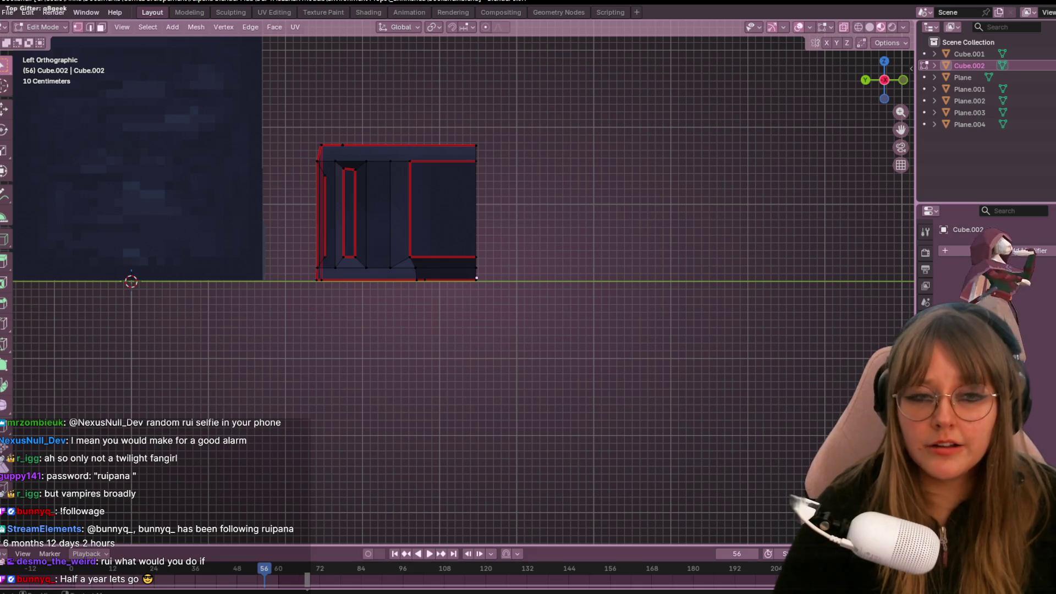
pyautogui.click(918, 251)
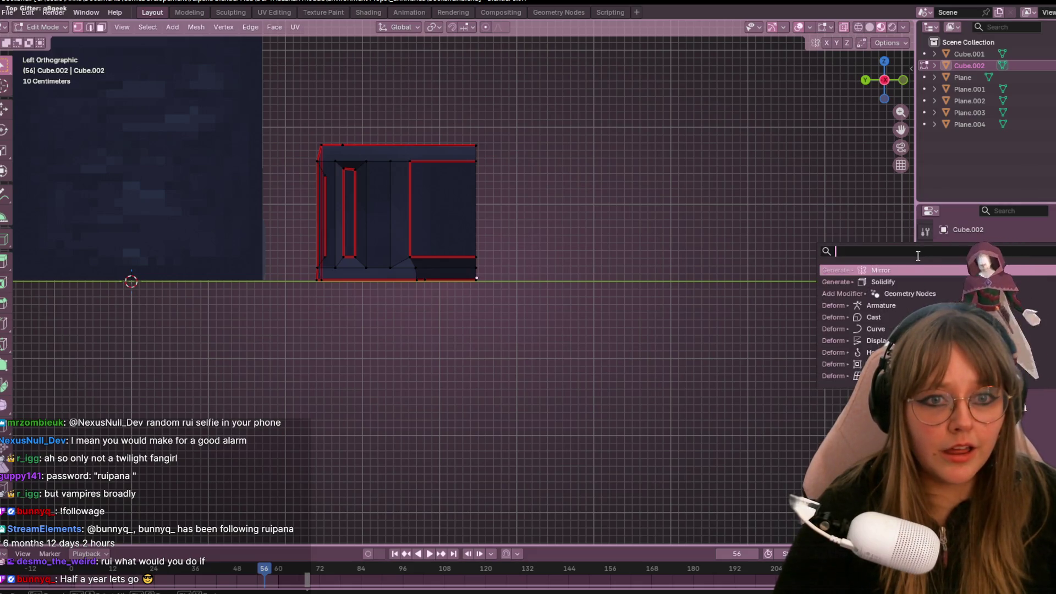
pyautogui.click(881, 270)
pyautogui.click(1045, 288)
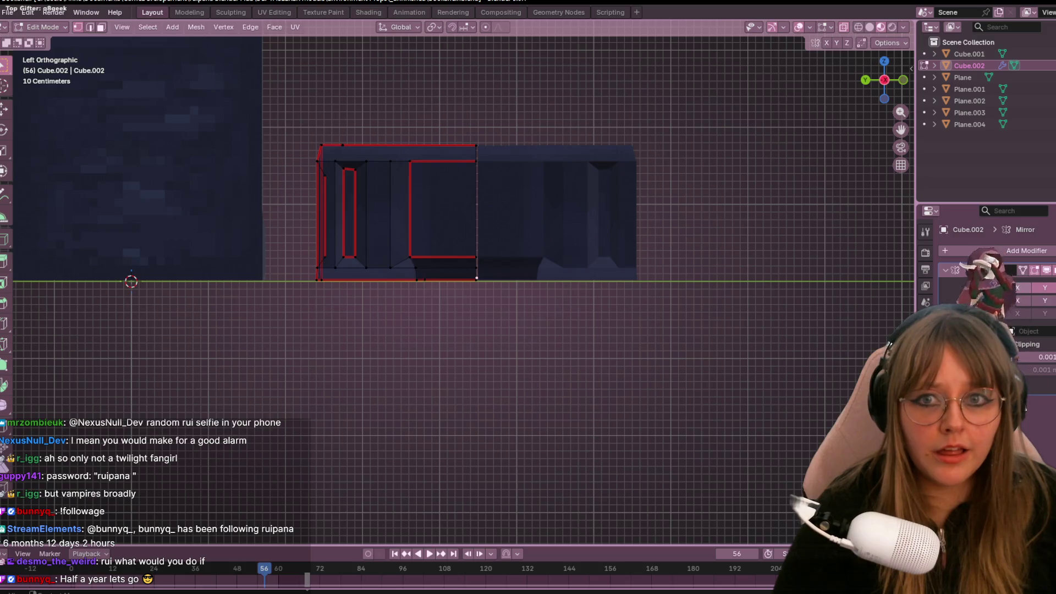
# Select all and nudge the desk half in three small moves to align with the mirror.
pyautogui.press('a')
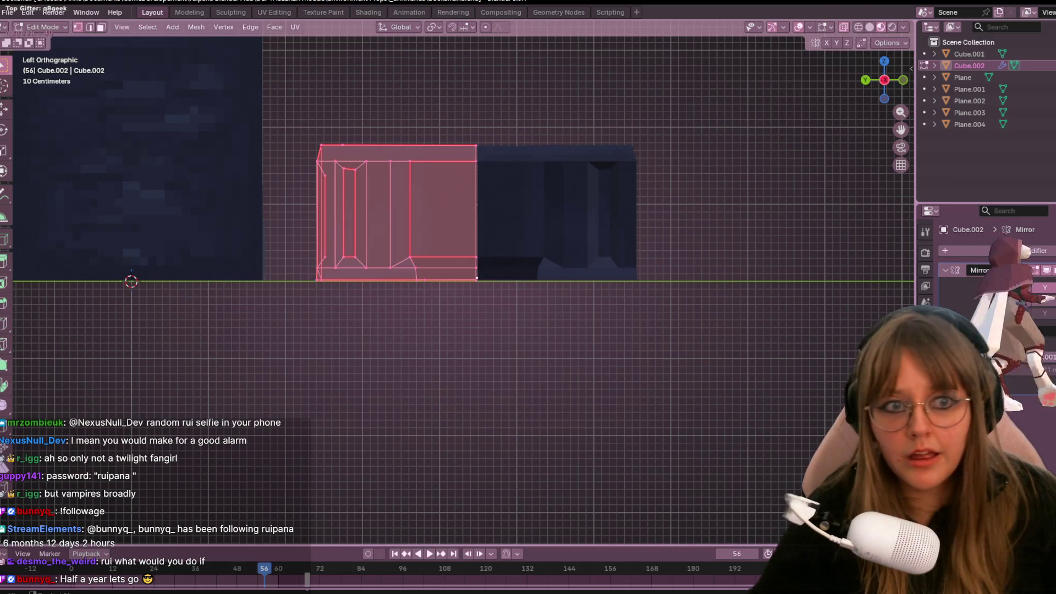
pyautogui.press('g')
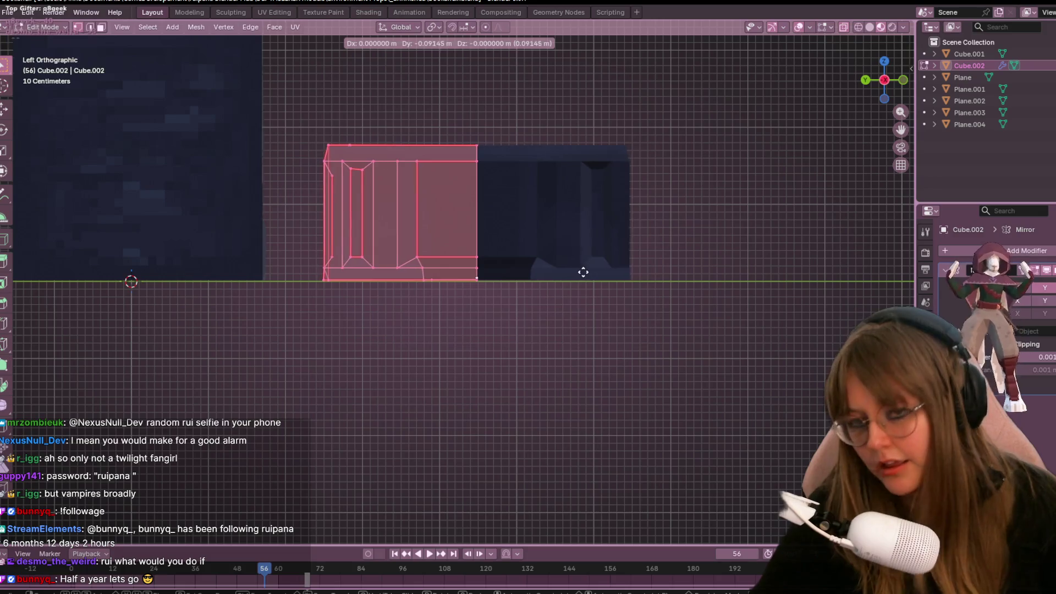
pyautogui.click(582, 271)
pyautogui.press('g')
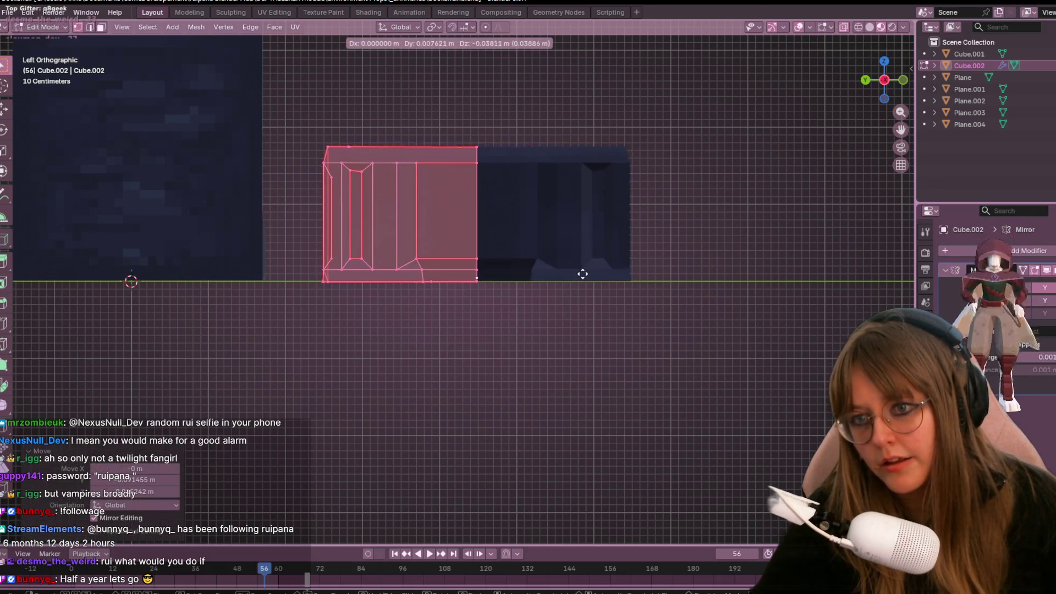
pyautogui.click(572, 273)
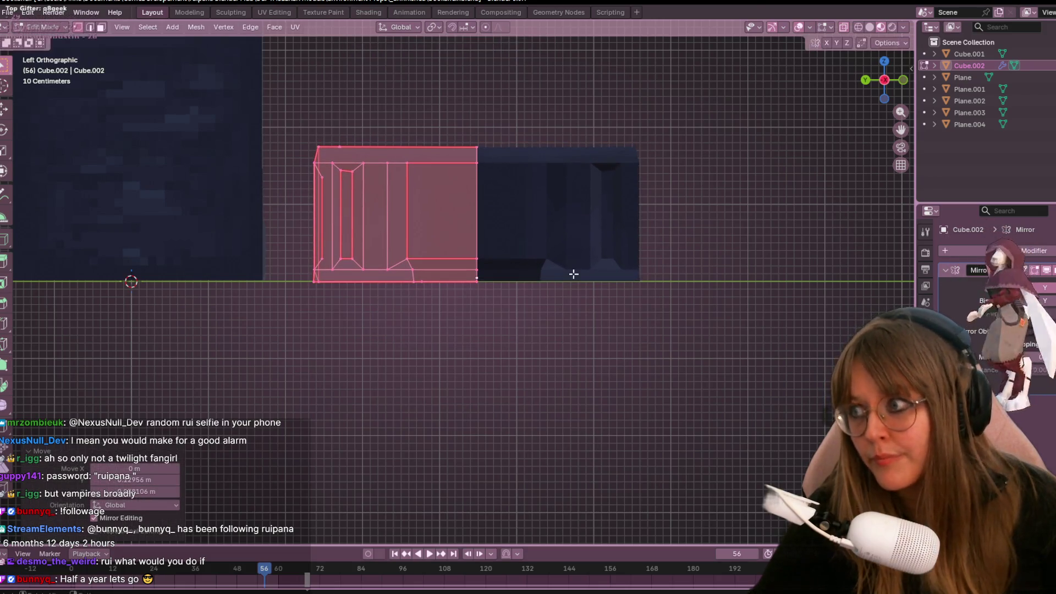
pyautogui.press('g')
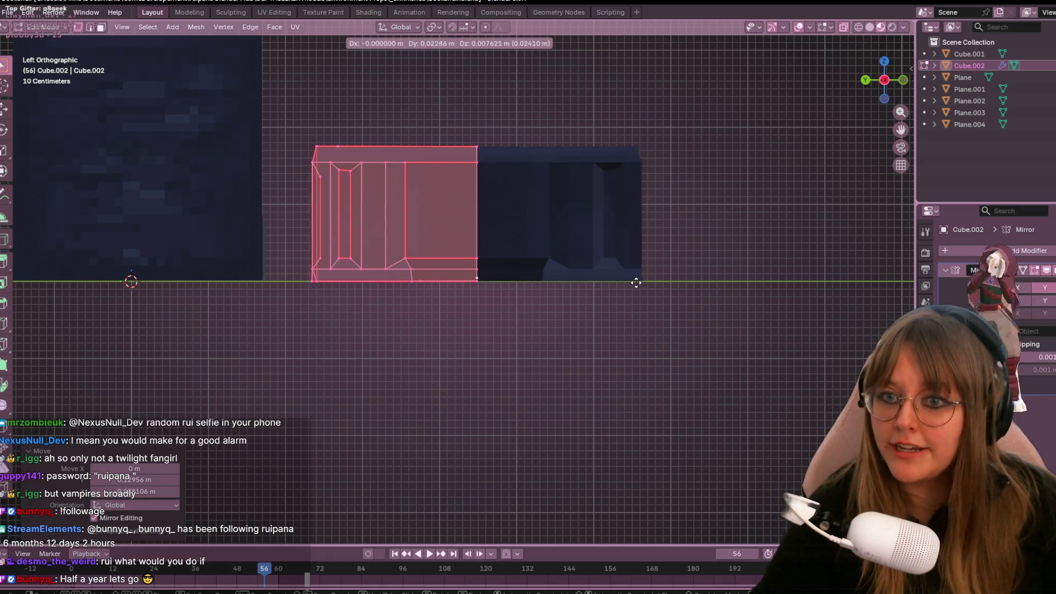
pyautogui.click(635, 282)
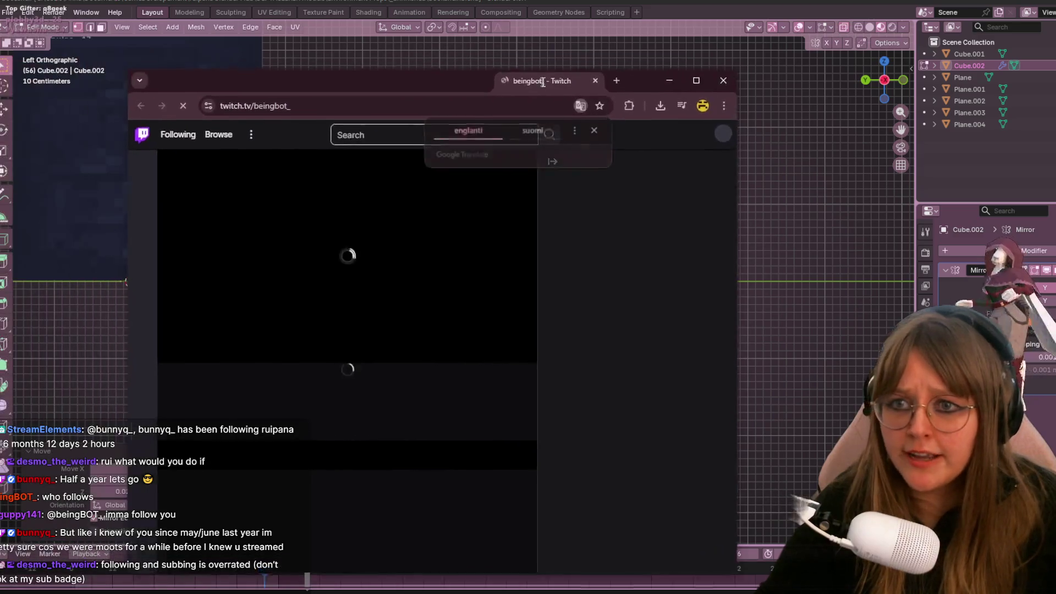
# Dismiss the Google Translate popup, reload the Twitch channel page twice, and return to Blender.
pyautogui.click(598, 124)
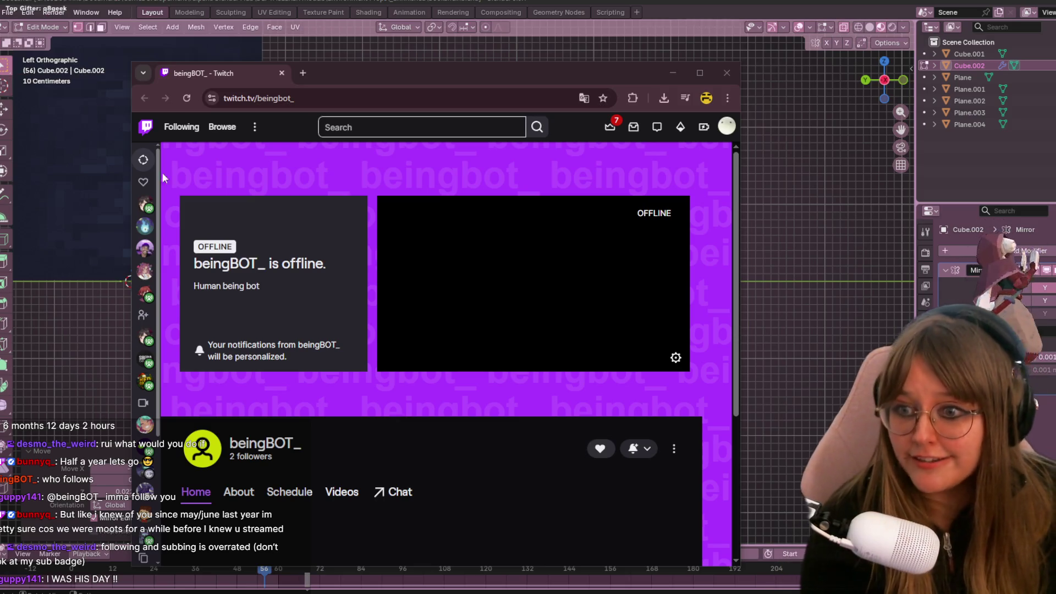
pyautogui.click(185, 97)
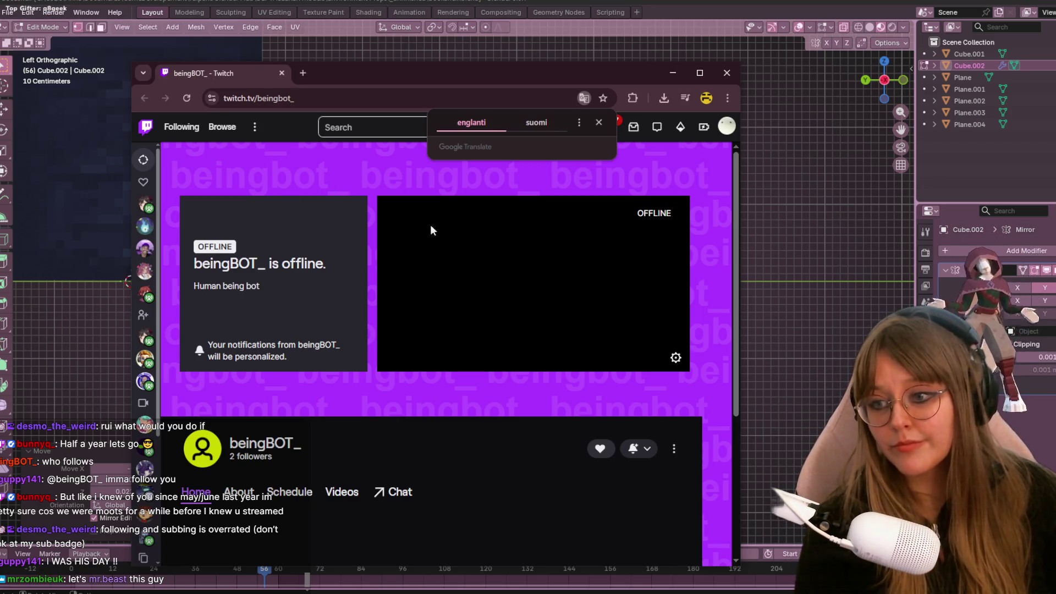
pyautogui.click(186, 98)
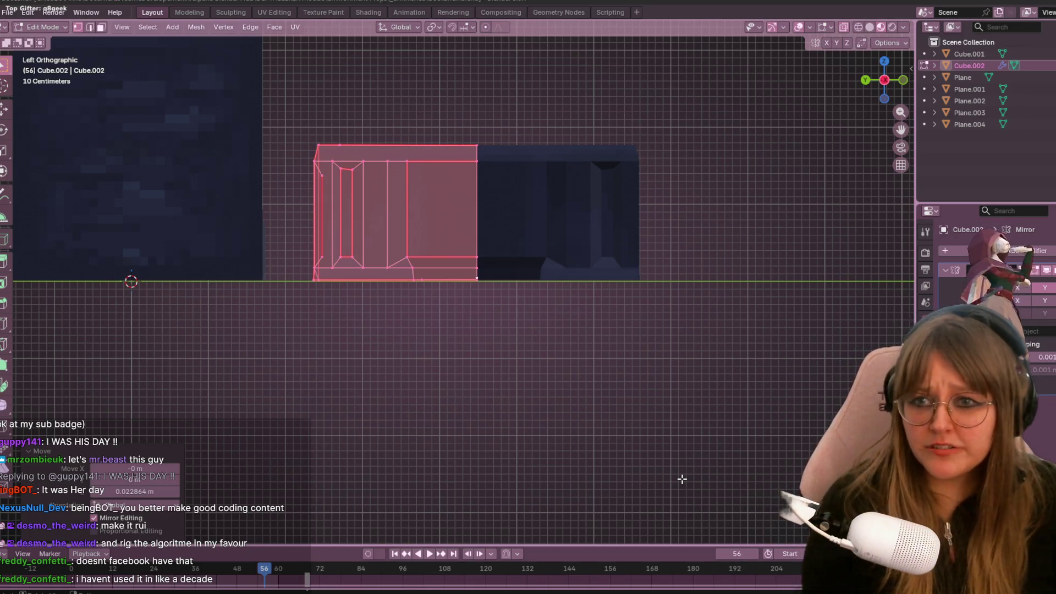
pyautogui.moveTo(617, 251)
pyautogui.mouseDown(button='middle')
pyautogui.moveTo(589, 389)
pyautogui.moveTo(461, 286)
pyautogui.moveTo(478, 278)
pyautogui.moveTo(421, 332)
pyautogui.mouseUp(button='middle')
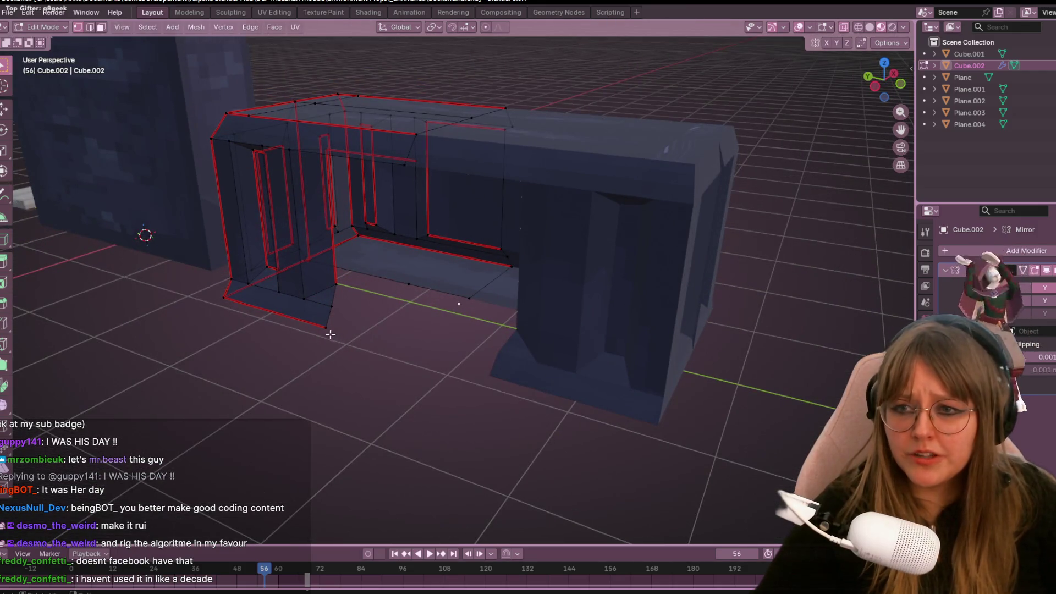
# Select the pedestal base corner vertices and fill the triangular gap with faces.
pyautogui.moveTo(442, 268); pyautogui.dragTo(478, 302, button='middle')
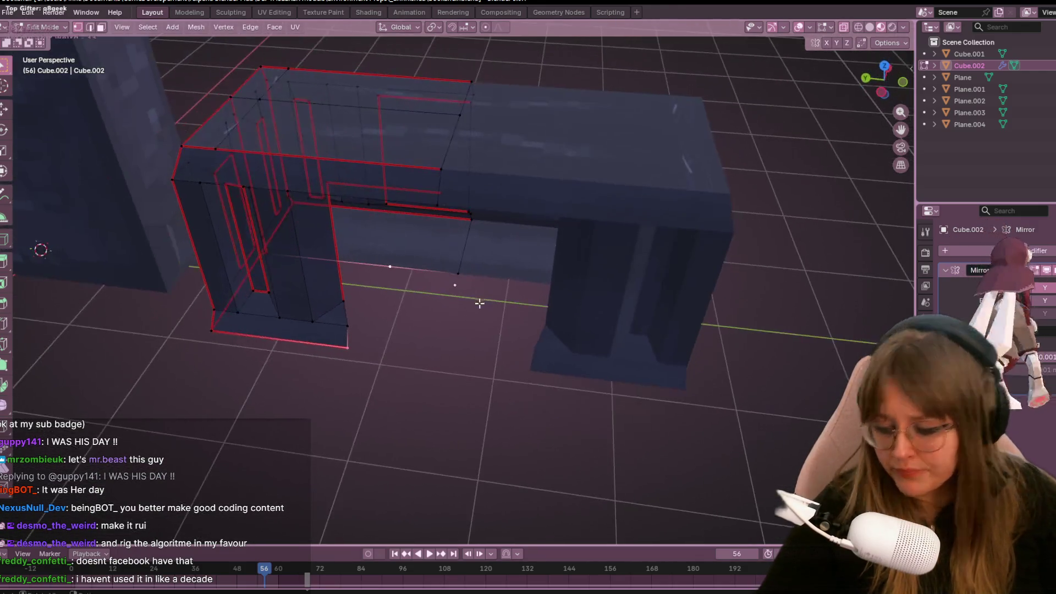
pyautogui.scroll(2, 495, 318)
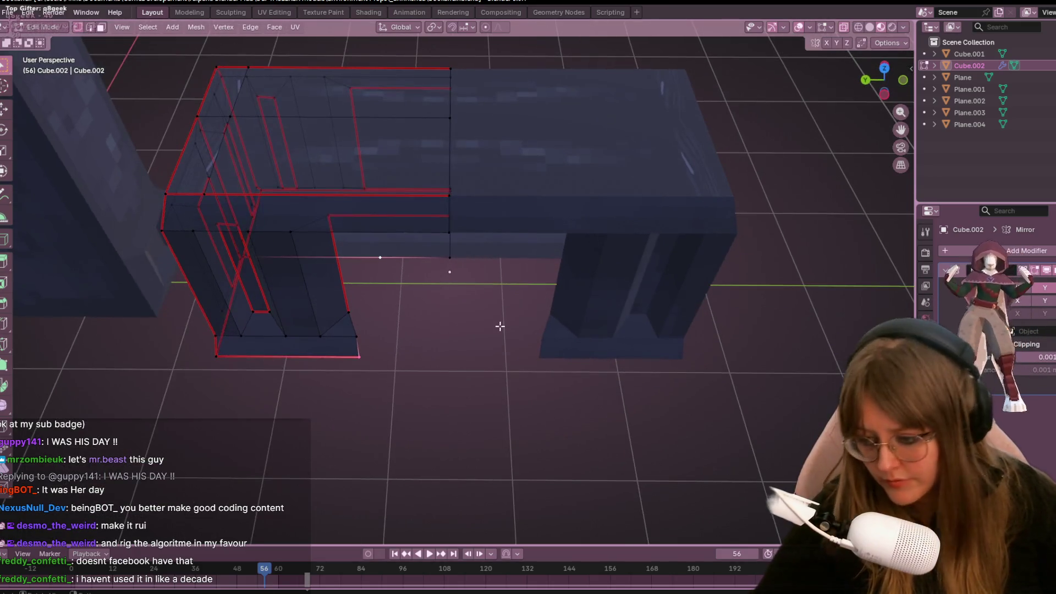
pyautogui.scroll(3, 501, 325)
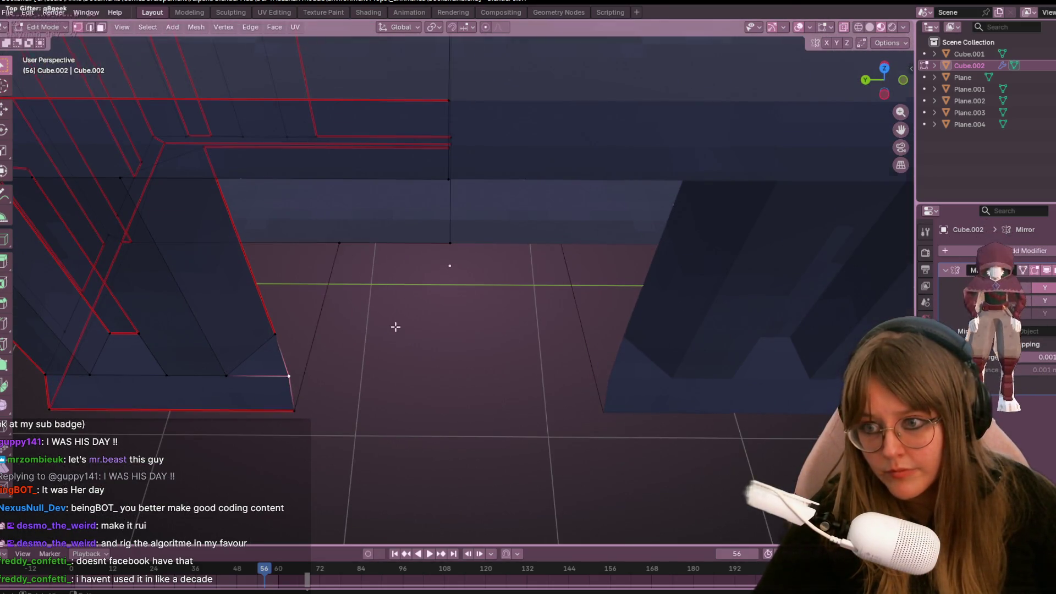
pyautogui.moveTo(396, 330); pyautogui.dragTo(389, 328, button='middle')
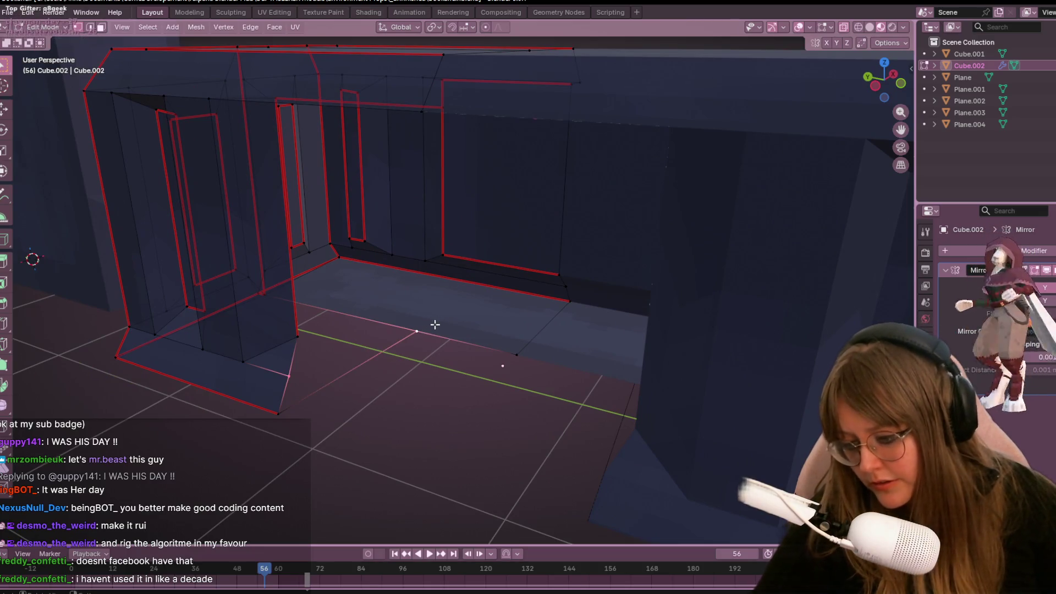
pyautogui.scroll(1, 453, 336)
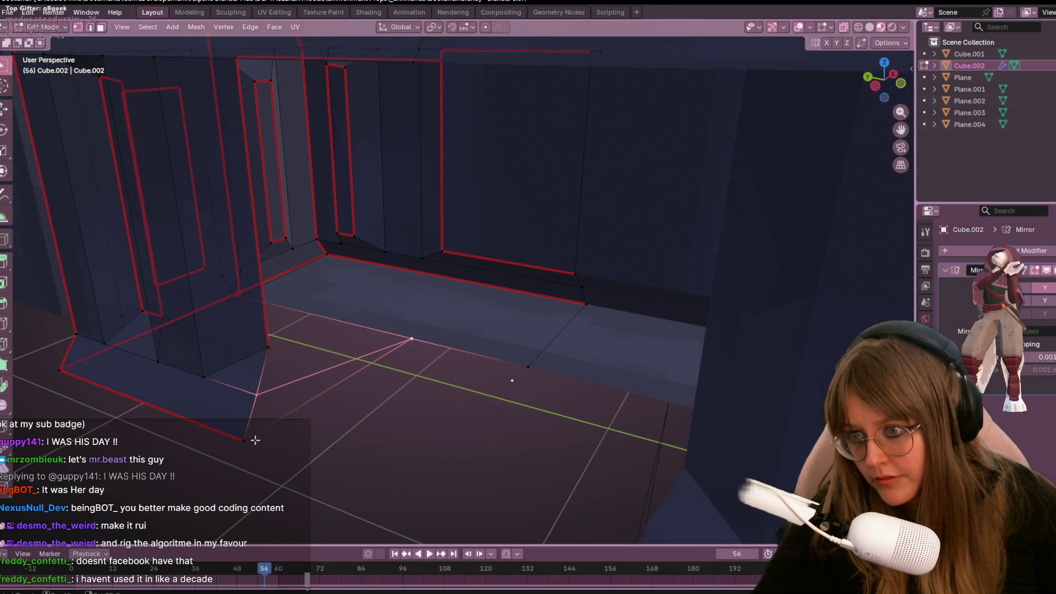
pyautogui.press('f')
pyautogui.click(258, 393)
pyautogui.keyDown('shift'); pyautogui.click(410, 339); pyautogui.keyUp('shift')
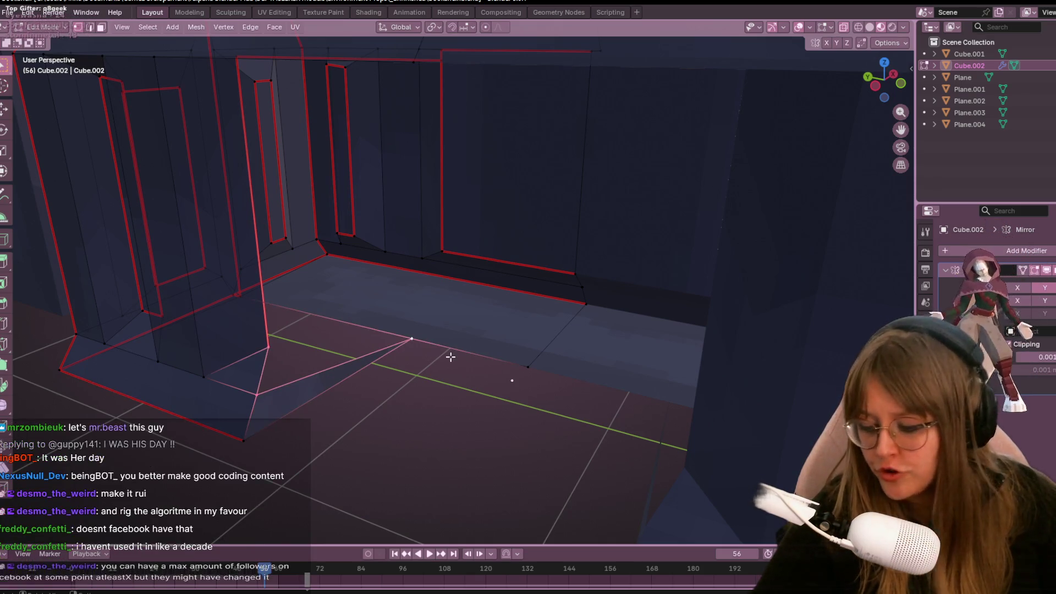
pyautogui.press('f')
pyautogui.moveTo(406, 511)
pyautogui.mouseDown(button='middle')
pyautogui.moveTo(492, 370)
pyautogui.moveTo(486, 351)
pyautogui.moveTo(478, 396)
pyautogui.moveTo(427, 177)
pyautogui.moveTo(464, 113)
pyautogui.moveTo(435, 265)
pyautogui.mouseUp(button='middle')
# Fill the open hole under the desktop with a new face.
pyautogui.moveTo(410, 332)
pyautogui.mouseDown(button='middle')
pyautogui.moveTo(433, 387)
pyautogui.moveTo(461, 242)
pyautogui.mouseUp(button='middle')
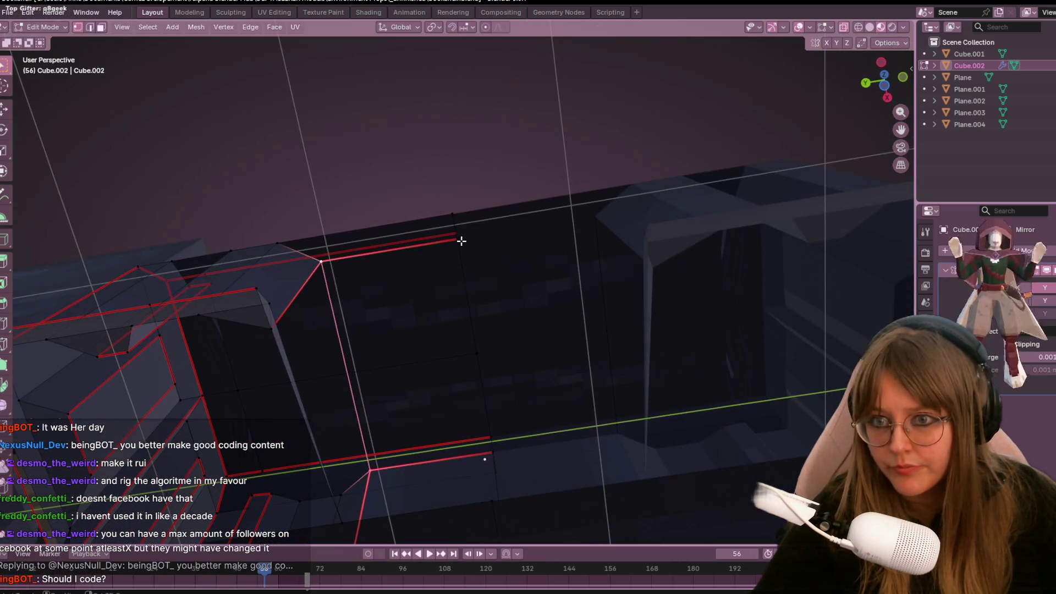
pyautogui.moveTo(482, 455)
pyautogui.mouseDown(button='middle')
pyautogui.moveTo(530, 348)
pyautogui.moveTo(522, 404)
pyautogui.moveTo(585, 310)
pyautogui.mouseUp(button='middle')
pyautogui.press('f')
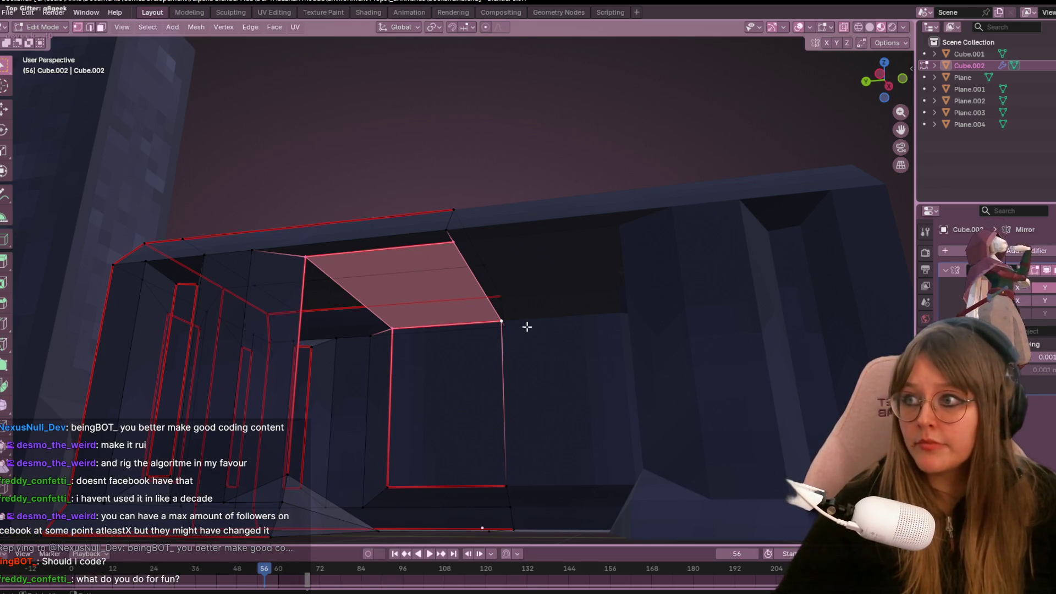
# Fill the gap at the pedestal base of the recessed centre with a face, then deselect.
pyautogui.moveTo(516, 349)
pyautogui.mouseDown(button='middle')
pyautogui.moveTo(533, 278)
pyautogui.moveTo(615, 203)
pyautogui.moveTo(575, 275)
pyautogui.mouseUp(button='middle')
pyautogui.keyDown('shift'); pyautogui.moveTo(537, 323); pyautogui.dragTo(561, 266, button='middle'); pyautogui.keyUp('shift')
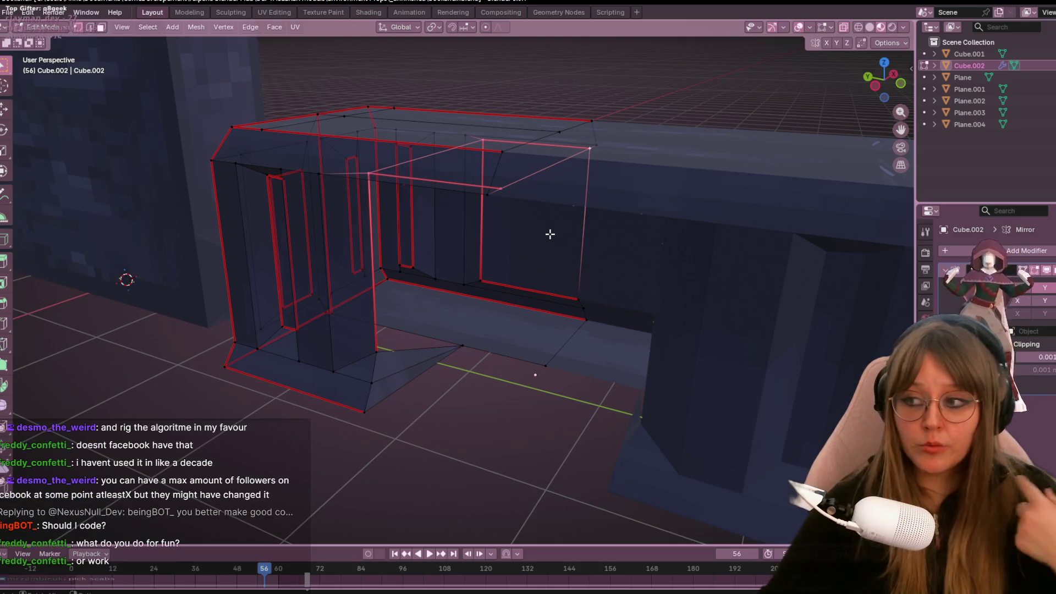
pyautogui.moveTo(497, 286)
pyautogui.mouseDown(button='middle')
pyautogui.moveTo(466, 339)
pyautogui.moveTo(487, 306)
pyautogui.moveTo(372, 318)
pyautogui.mouseUp(button='middle')
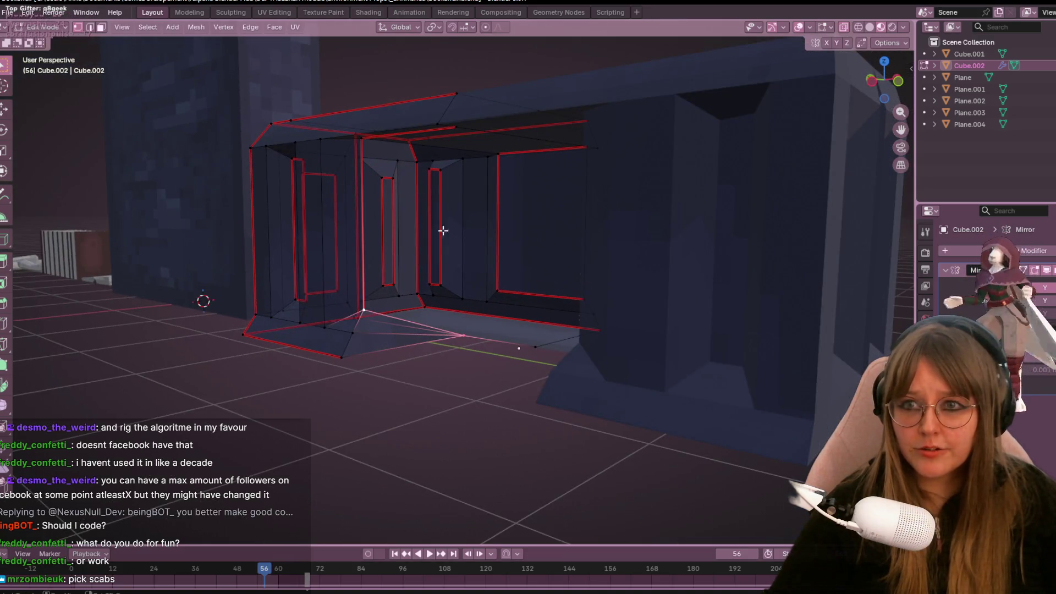
pyautogui.moveTo(424, 246); pyautogui.dragTo(524, 146, button='middle')
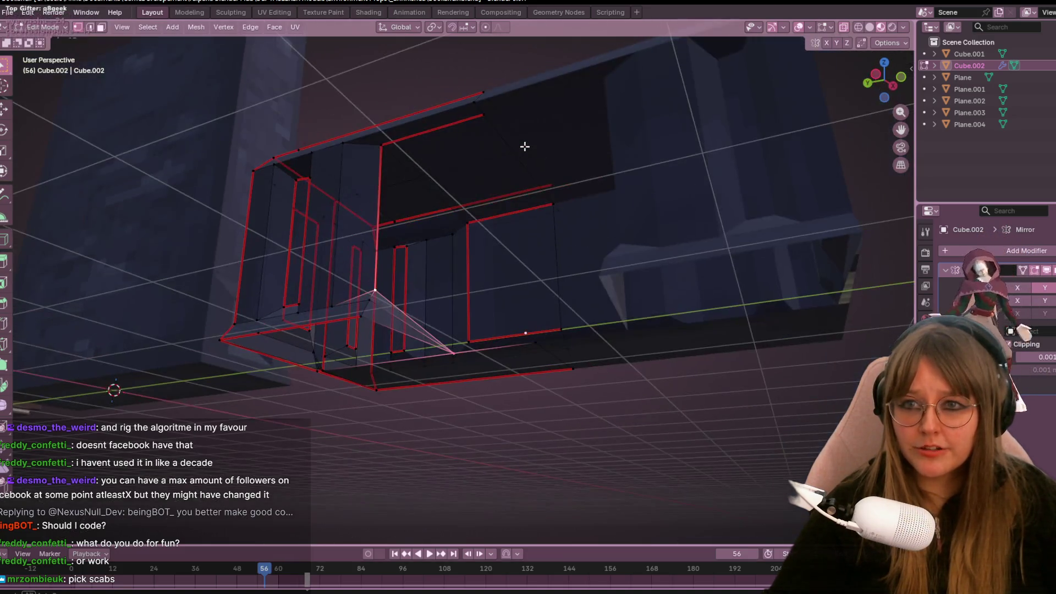
pyautogui.keyDown('shift'); pyautogui.click(465, 221); pyautogui.keyUp('shift')
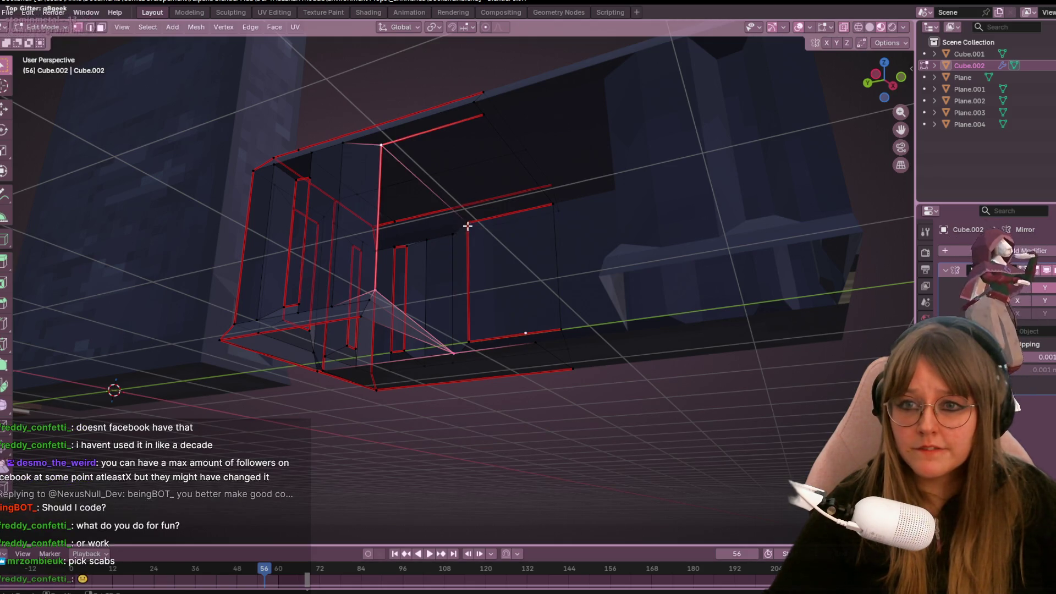
pyautogui.moveTo(499, 180)
pyautogui.mouseDown(button='middle')
pyautogui.moveTo(483, 196)
pyautogui.moveTo(473, 274)
pyautogui.moveTo(480, 230)
pyautogui.moveTo(488, 377)
pyautogui.moveTo(462, 332)
pyautogui.mouseUp(button='middle')
pyautogui.press('f')
pyautogui.hotkey('alt', 'a')
# Add a one-cut edge loop across the underside of Cube.002's desktop.
pyautogui.moveTo(512, 283)
pyautogui.mouseDown(button='middle')
pyautogui.moveTo(507, 195)
pyautogui.moveTo(561, 210)
pyautogui.mouseUp(button='middle')
pyautogui.rightClick(491, 189)
pyautogui.hotkey('ctrl', 'r')
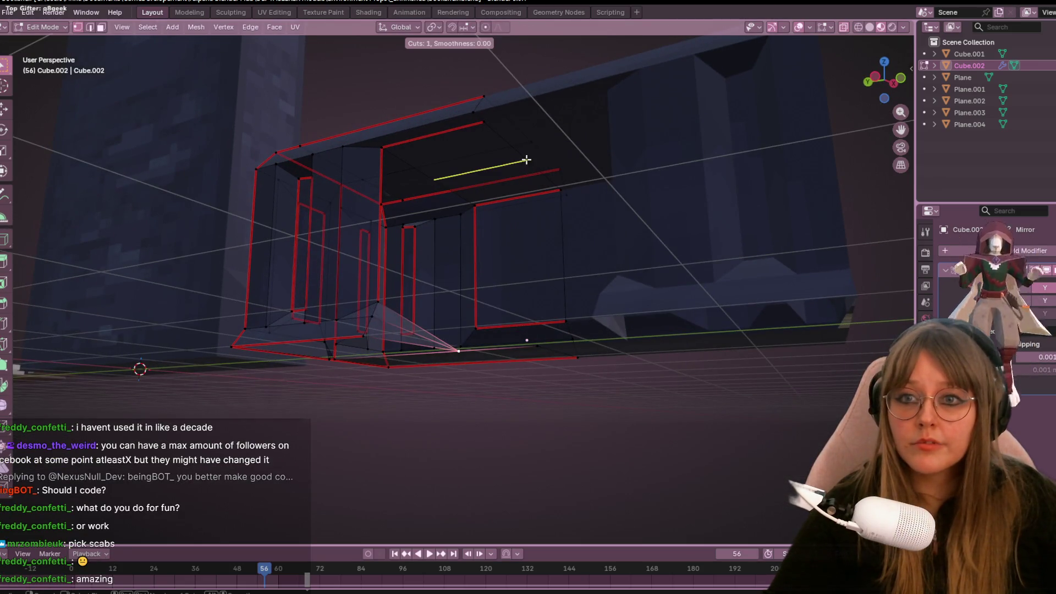
pyautogui.click(432, 178)
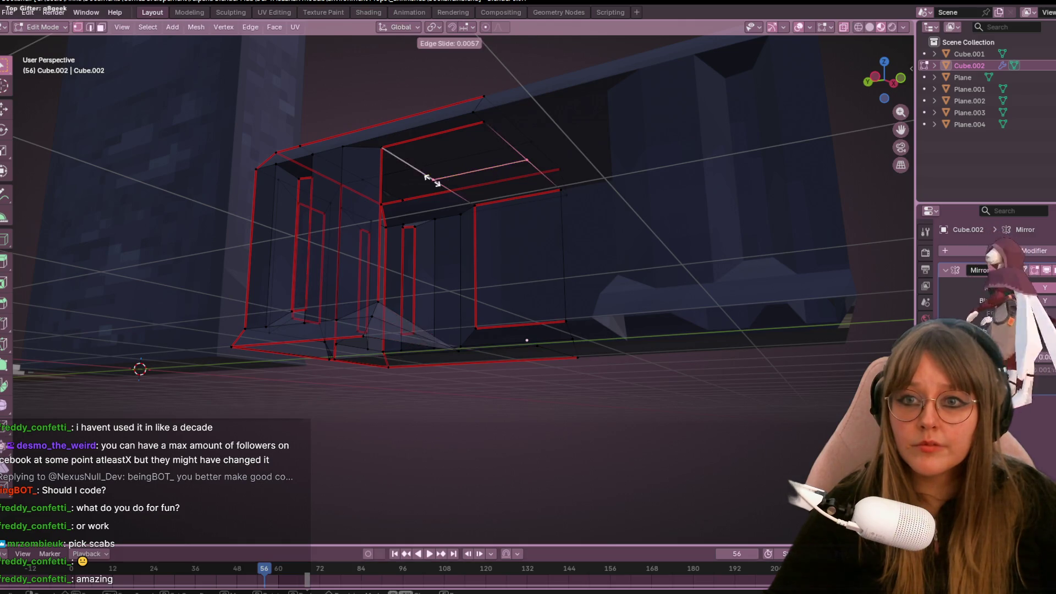
pyautogui.click(432, 178)
pyautogui.moveTo(639, 168)
pyautogui.mouseDown(button='middle')
pyautogui.moveTo(655, 248)
pyautogui.moveTo(632, 123)
pyautogui.moveTo(439, 180)
pyautogui.moveTo(504, 205)
pyautogui.moveTo(457, 325)
pyautogui.moveTo(434, 273)
pyautogui.mouseUp(button='middle')
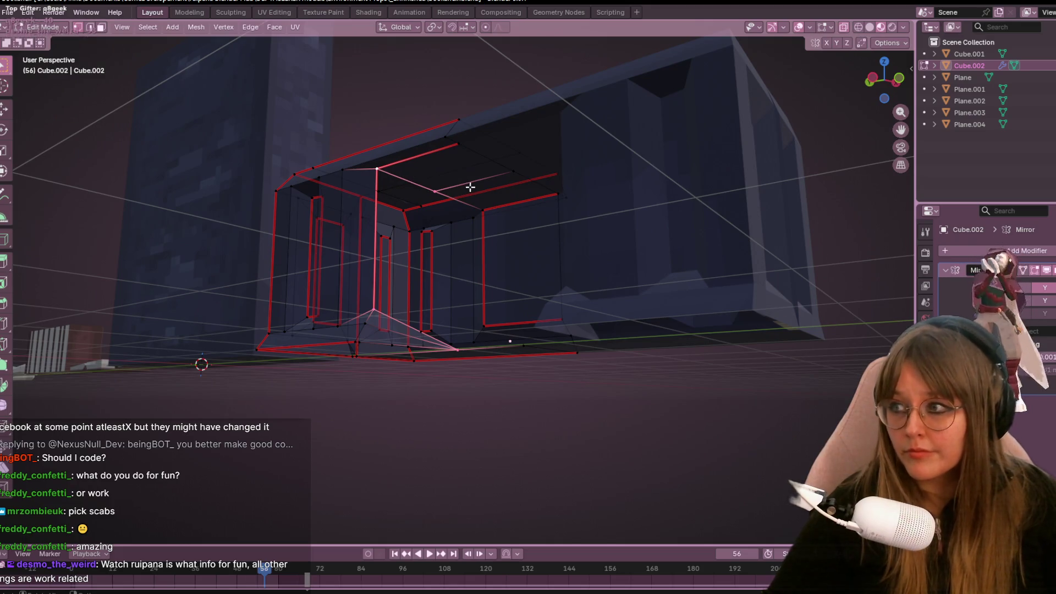
# Fill a new face between the selected edges under the desktop.
pyautogui.keyDown('shift'); pyautogui.click(381, 168); pyautogui.keyUp('shift')
pyautogui.press('f')
pyautogui.moveTo(381, 167)
pyautogui.mouseDown(button='middle')
pyautogui.moveTo(410, 182)
pyautogui.moveTo(422, 266)
pyautogui.moveTo(416, 181)
pyautogui.moveTo(499, 269)
pyautogui.moveTo(504, 323)
pyautogui.moveTo(542, 283)
pyautogui.mouseUp(button='middle')
# Slide a corner vertex of the recess along its edge and select the recess's bottom vertex.
pyautogui.click(440, 204)
pyautogui.press('g')
pyautogui.press('g')
pyautogui.click(463, 199)
pyautogui.press('g')
pyautogui.press('g')
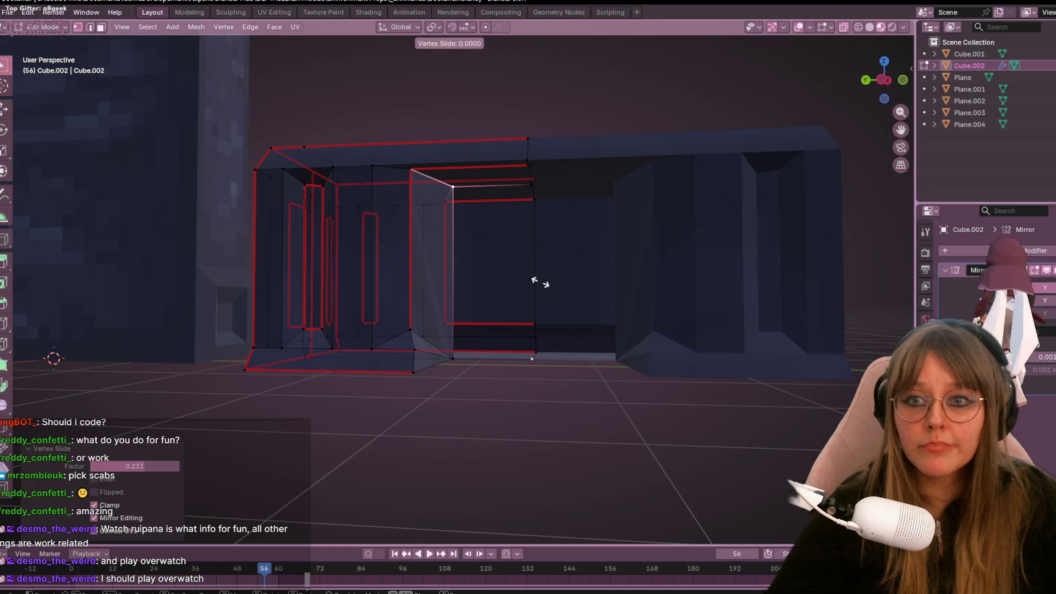
pyautogui.click(539, 281)
pyautogui.click(522, 365)
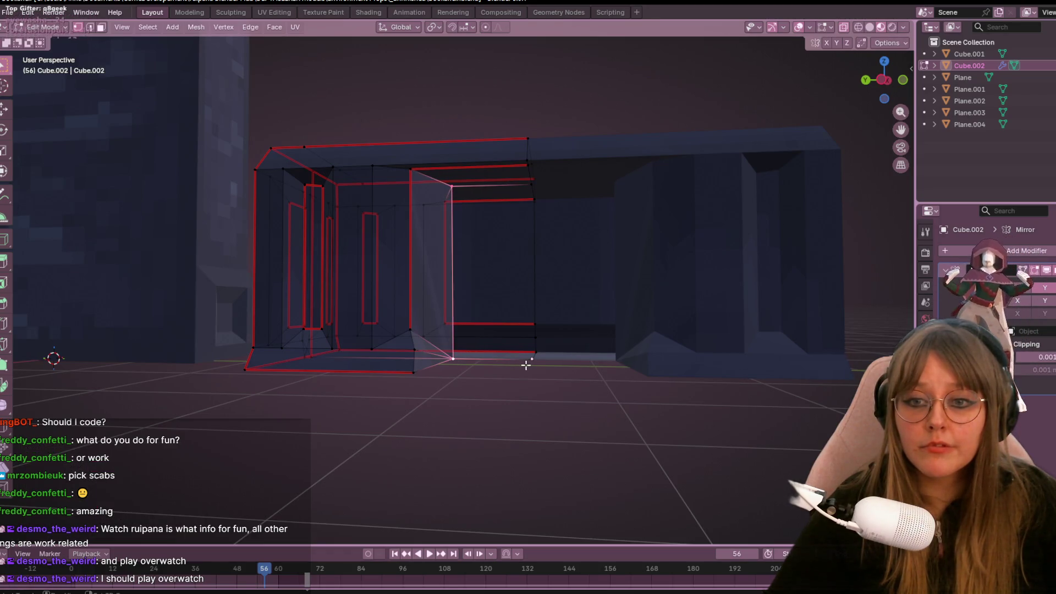
pyautogui.moveTo(557, 194)
pyautogui.mouseDown(button='middle')
pyautogui.moveTo(572, 172)
pyautogui.moveTo(636, 259)
pyautogui.moveTo(595, 437)
pyautogui.moveTo(587, 357)
pyautogui.moveTo(575, 344)
pyautogui.moveTo(615, 398)
pyautogui.moveTo(592, 395)
pyautogui.moveTo(589, 419)
pyautogui.moveTo(573, 391)
pyautogui.moveTo(641, 385)
pyautogui.moveTo(540, 368)
pyautogui.moveTo(556, 381)
pyautogui.moveTo(555, 330)
pyautogui.mouseUp(button='middle')
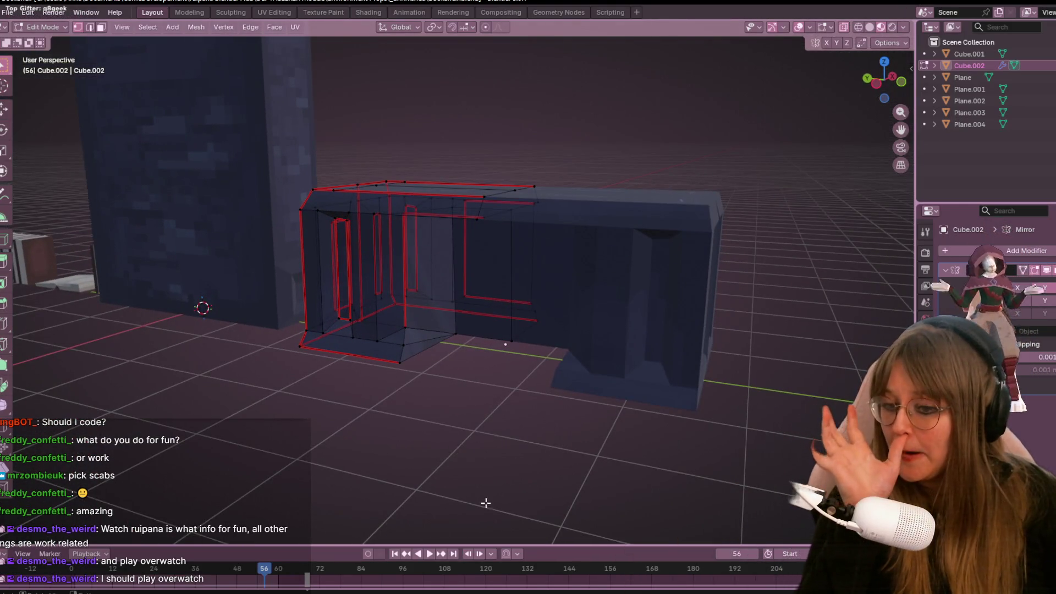
pyautogui.hotkey('alt', 'Tab')
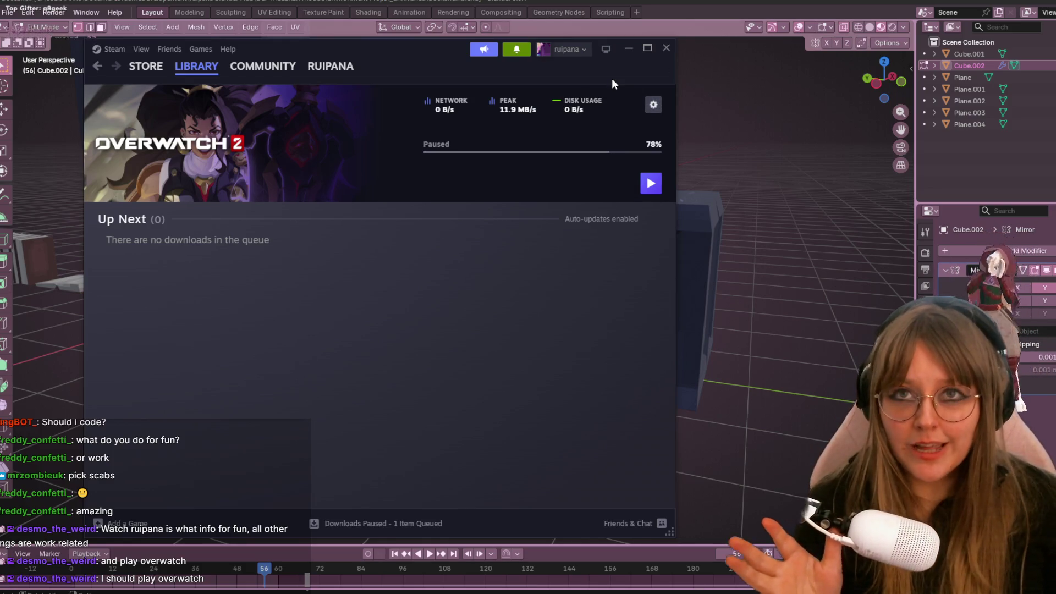
pyautogui.click(662, 47)
pyautogui.moveTo(653, 52)
pyautogui.mouseDown(button='middle')
pyautogui.moveTo(634, 122)
pyautogui.moveTo(662, 100)
pyautogui.mouseUp(button='middle')
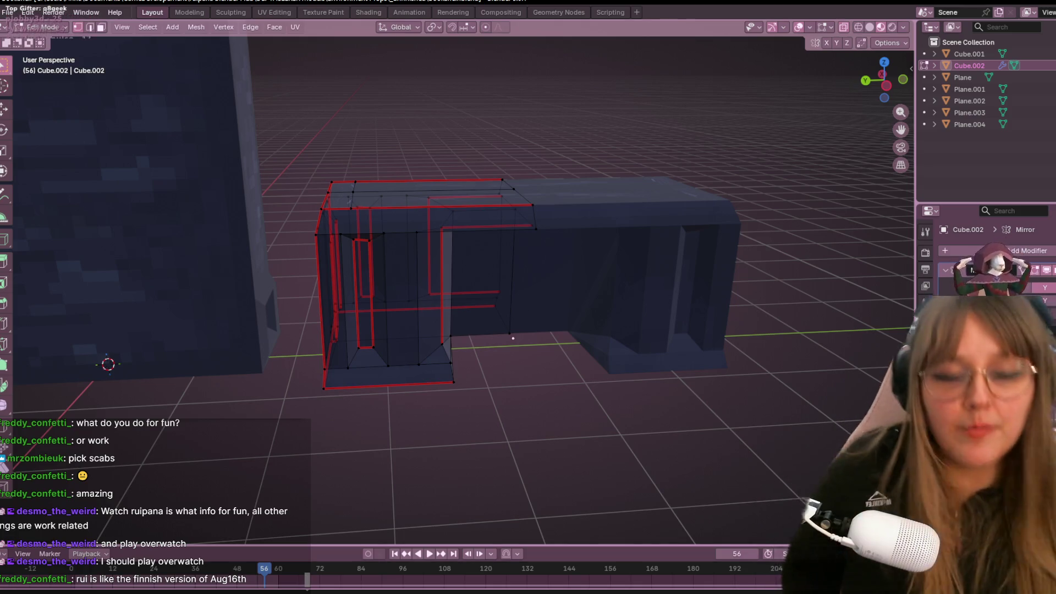
# From the left side view, slide one pedestal base vertex along its edge and reposition the next.
pyautogui.moveTo(330, 164); pyautogui.dragTo(151, 153, button='middle')
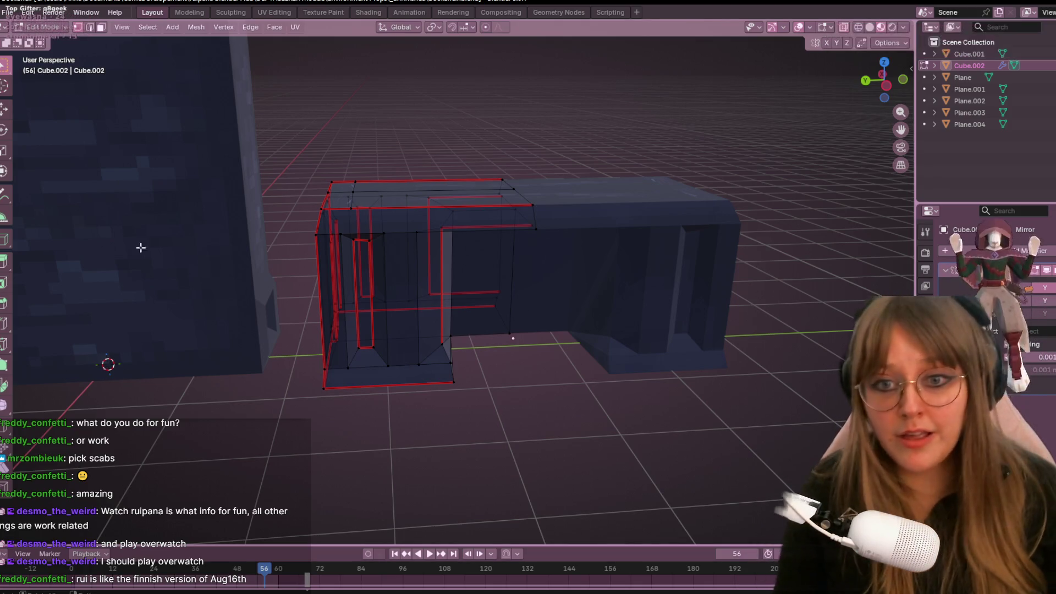
pyautogui.moveTo(431, 247)
pyautogui.mouseDown(button='middle')
pyautogui.moveTo(431, 358)
pyautogui.moveTo(638, 203)
pyautogui.mouseUp(button='middle')
pyautogui.click(882, 82)
pyautogui.scroll(3, 492, 340)
pyautogui.click(409, 399)
pyautogui.keyDown('shift'); pyautogui.moveTo(405, 396); pyautogui.dragTo(397, 366, button='middle'); pyautogui.keyUp('shift')
pyautogui.hotkey('shift', 'v')
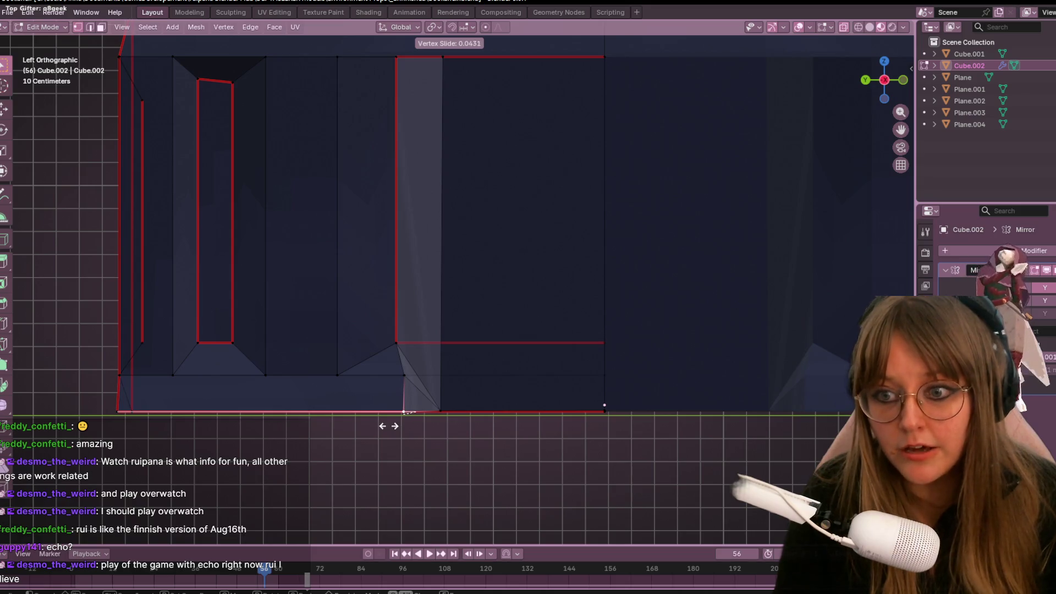
pyautogui.click(389, 427)
pyautogui.keyDown('shift'); pyautogui.moveTo(440, 350); pyautogui.dragTo(398, 344, button='middle'); pyautogui.keyUp('shift')
pyautogui.click(383, 363)
pyautogui.press('g')
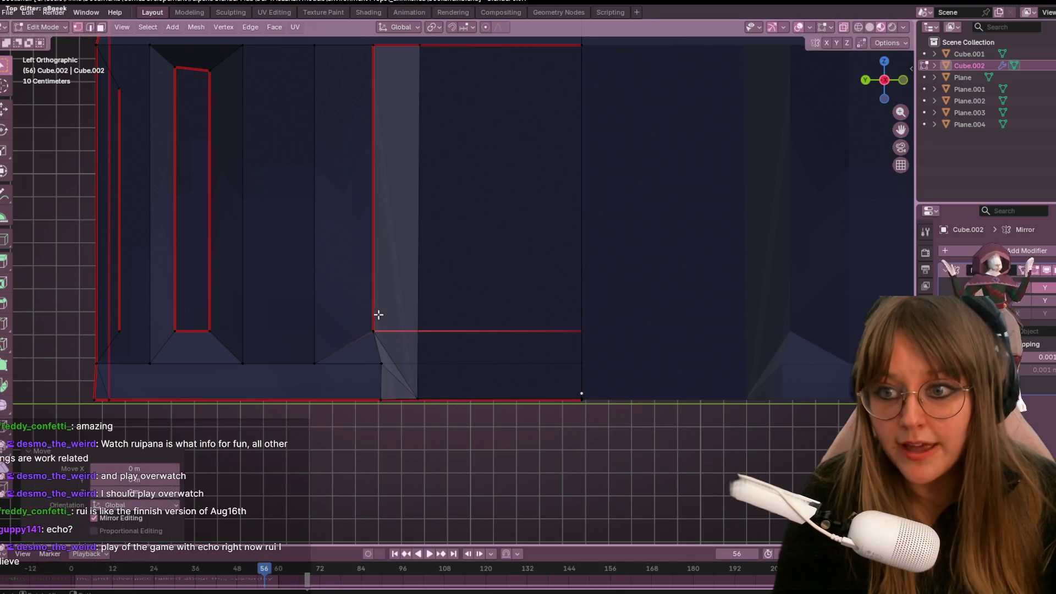
pyautogui.click(405, 360)
# Select all, cancel the merge, deselect, and return the desk to Object Mode.
pyautogui.scroll(-3, 409, 348)
pyautogui.press('a')
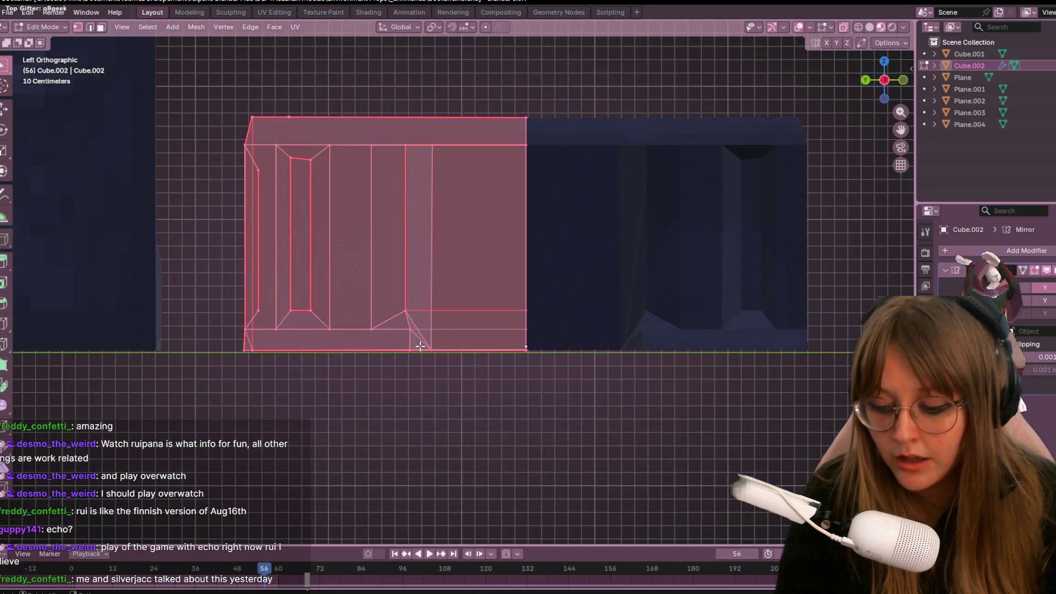
pyautogui.press('m')
pyautogui.press('Escape')
pyautogui.hotkey('alt', 'a')
pyautogui.moveTo(453, 384); pyautogui.dragTo(482, 388, button='middle')
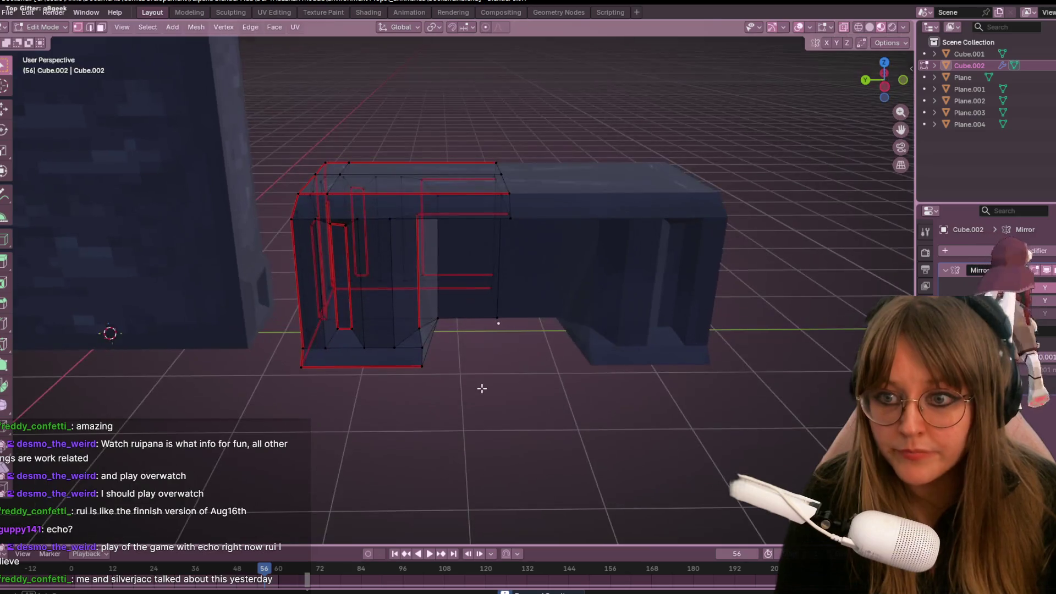
pyautogui.scroll(-5, 493, 380)
pyautogui.press('Tab')
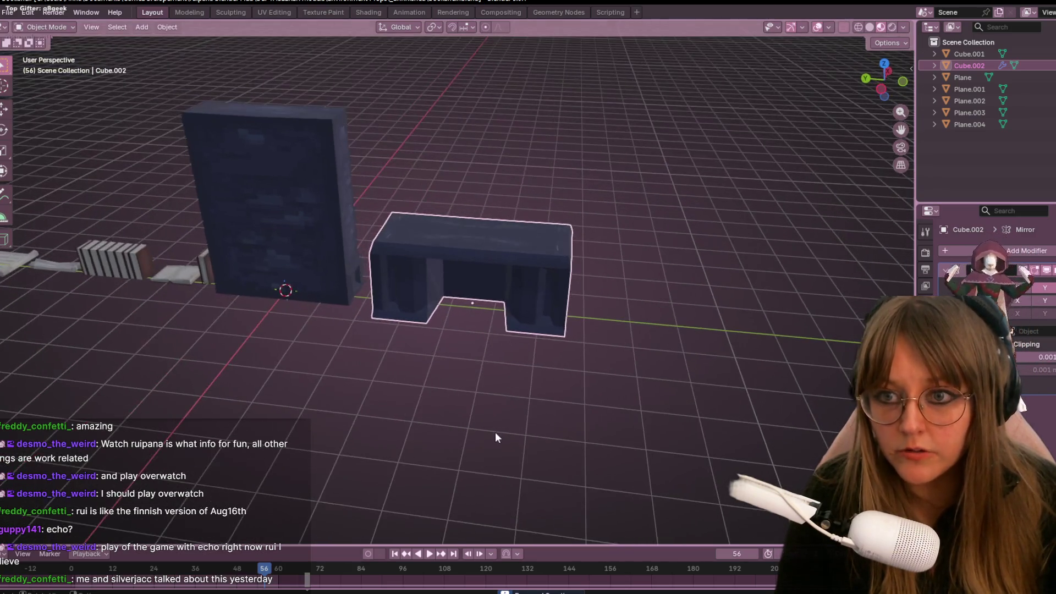
pyautogui.moveTo(500, 410)
pyautogui.mouseDown(button='middle')
pyautogui.moveTo(561, 347)
pyautogui.moveTo(598, 349)
pyautogui.moveTo(607, 363)
pyautogui.moveTo(617, 332)
pyautogui.mouseUp(button='middle')
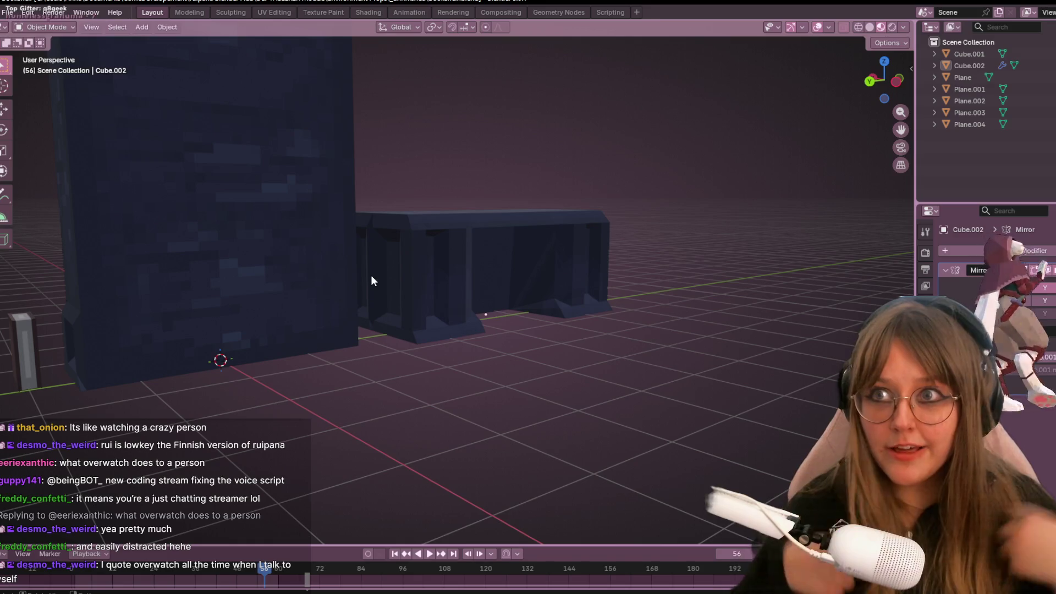
pyautogui.moveTo(624, 254)
pyautogui.mouseDown(button='middle')
pyautogui.moveTo(615, 183)
pyautogui.moveTo(592, 230)
pyautogui.moveTo(497, 226)
pyautogui.moveTo(502, 271)
pyautogui.moveTo(487, 233)
pyautogui.moveTo(563, 157)
pyautogui.moveTo(537, 341)
pyautogui.moveTo(690, 354)
pyautogui.moveTo(688, 300)
pyautogui.moveTo(601, 238)
pyautogui.moveTo(523, 235)
pyautogui.moveTo(495, 166)
pyautogui.moveTo(502, 295)
pyautogui.moveTo(349, 162)
pyautogui.mouseUp(button='middle')
pyautogui.scroll(3, 593, 257)
pyautogui.scroll(-2, 537, 342)
pyautogui.press('Tab')
pyautogui.press('Tab')
pyautogui.press('Tab')
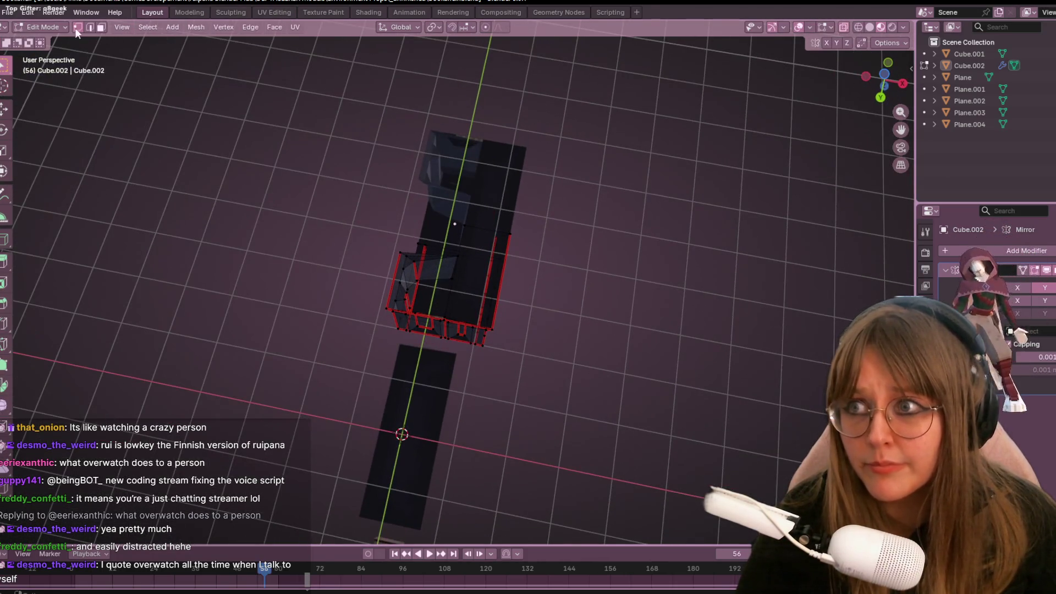
# In Face select with X-ray on, delete the selected unwanted faces.
pyautogui.click(101, 27)
pyautogui.click(869, 27)
pyautogui.moveTo(665, 181)
pyautogui.mouseDown(button='middle')
pyautogui.moveTo(657, 253)
pyautogui.moveTo(532, 266)
pyautogui.moveTo(542, 358)
pyautogui.moveTo(585, 372)
pyautogui.moveTo(636, 327)
pyautogui.moveTo(614, 264)
pyautogui.moveTo(532, 261)
pyautogui.moveTo(620, 290)
pyautogui.moveTo(618, 278)
pyautogui.moveTo(660, 377)
pyautogui.moveTo(698, 331)
pyautogui.moveTo(653, 300)
pyautogui.mouseUp(button='middle')
pyautogui.press('x')
pyautogui.click(565, 401)
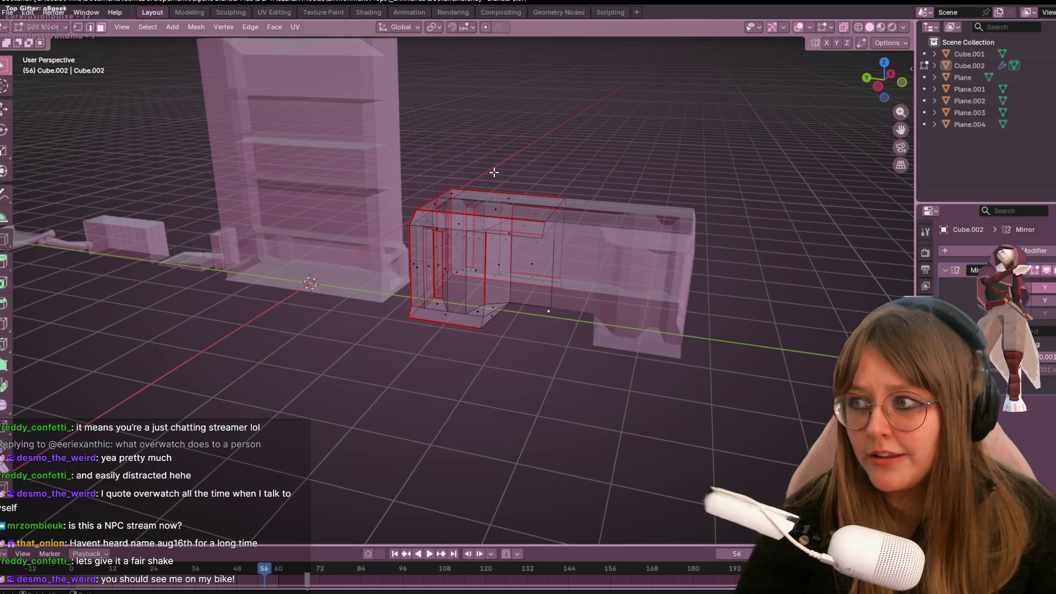
# Inspect the remaining side and door faces of the desk by selecting them.
pyautogui.scroll(3, 487, 151)
pyautogui.moveTo(489, 187); pyautogui.dragTo(495, 295, button='middle')
pyautogui.scroll(-3, 496, 295)
pyautogui.moveTo(620, 344)
pyautogui.mouseDown(button='middle')
pyautogui.moveTo(549, 309)
pyautogui.moveTo(652, 373)
pyautogui.moveTo(264, 138)
pyautogui.mouseUp(button='middle')
pyautogui.moveTo(474, 299)
pyautogui.mouseDown(button='middle')
pyautogui.moveTo(443, 352)
pyautogui.moveTo(436, 420)
pyautogui.moveTo(448, 341)
pyautogui.moveTo(566, 384)
pyautogui.moveTo(671, 370)
pyautogui.moveTo(709, 349)
pyautogui.moveTo(717, 328)
pyautogui.mouseUp(button='middle')
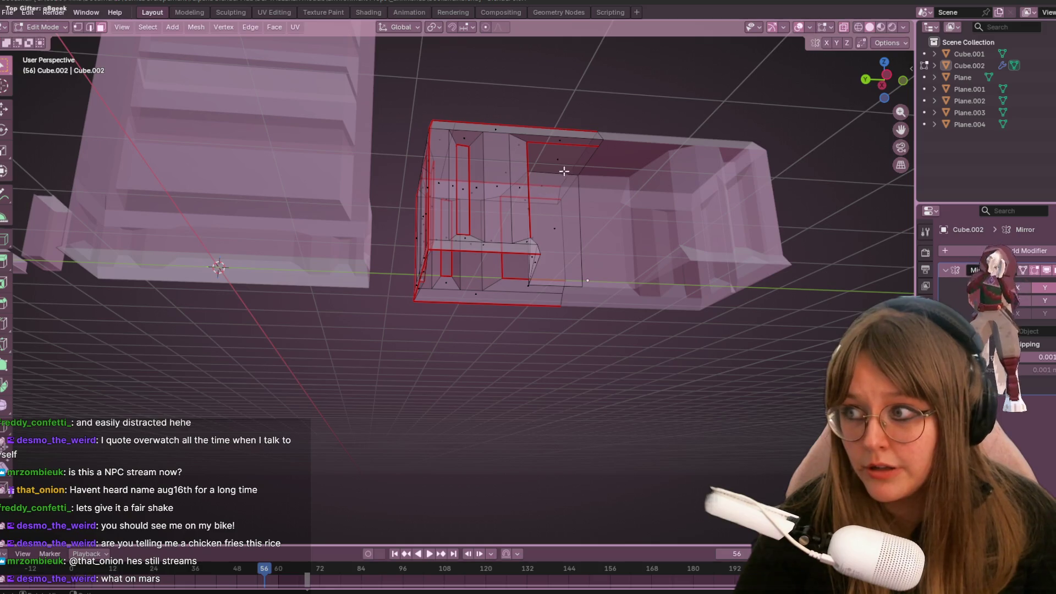
pyautogui.moveTo(676, 164)
pyautogui.mouseDown(button='middle')
pyautogui.moveTo(617, 82)
pyautogui.moveTo(550, 165)
pyautogui.moveTo(545, 228)
pyautogui.moveTo(510, 186)
pyautogui.mouseUp(button='middle')
pyautogui.click(545, 229)
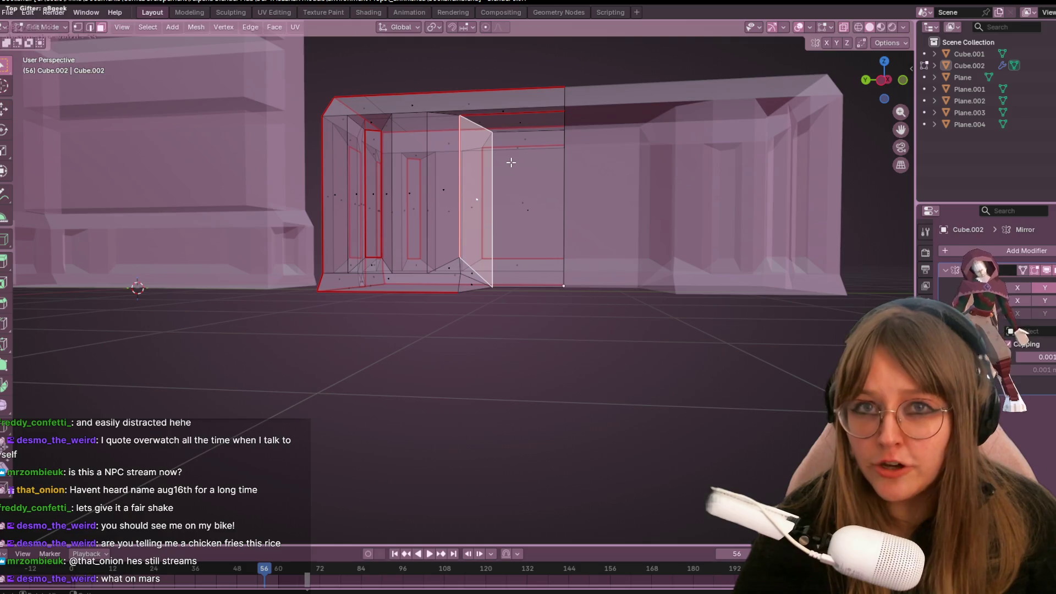
pyautogui.moveTo(656, 112)
pyautogui.mouseDown(button='middle')
pyautogui.moveTo(573, 240)
pyautogui.moveTo(594, 230)
pyautogui.mouseUp(button='middle')
pyautogui.click(524, 202)
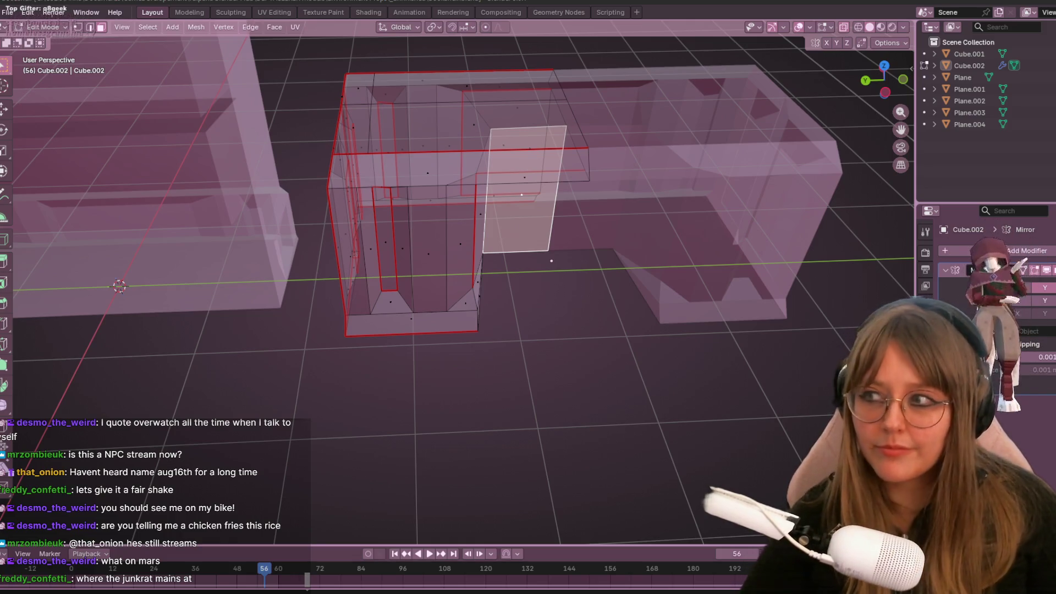
pyautogui.moveTo(414, 177)
pyautogui.mouseDown(button='middle')
pyautogui.moveTo(549, 238)
pyautogui.moveTo(605, 290)
pyautogui.moveTo(579, 146)
pyautogui.moveTo(550, 154)
pyautogui.moveTo(470, 139)
pyautogui.moveTo(429, 321)
pyautogui.moveTo(483, 308)
pyautogui.moveTo(506, 342)
pyautogui.moveTo(489, 430)
pyautogui.moveTo(580, 344)
pyautogui.moveTo(592, 285)
pyautogui.moveTo(520, 182)
pyautogui.moveTo(297, 201)
pyautogui.moveTo(511, 198)
pyautogui.moveTo(634, 236)
pyautogui.moveTo(629, 313)
pyautogui.moveTo(612, 232)
pyautogui.moveTo(715, 245)
pyautogui.moveTo(744, 325)
pyautogui.moveTo(787, 280)
pyautogui.moveTo(819, 265)
pyautogui.moveTo(770, 231)
pyautogui.moveTo(682, 198)
pyautogui.moveTo(710, 186)
pyautogui.moveTo(680, 256)
pyautogui.mouseUp(button='middle')
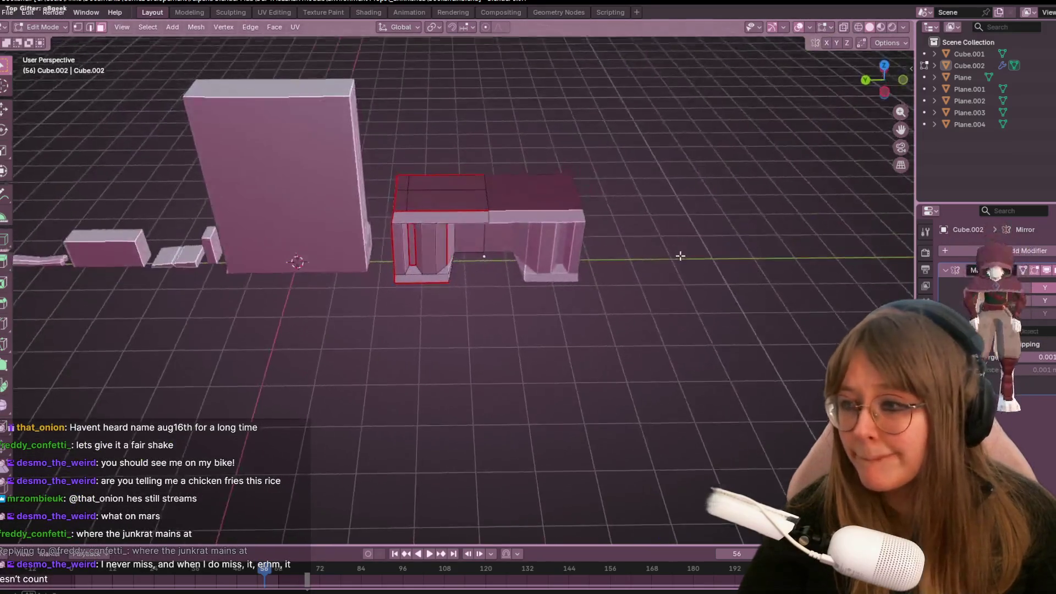
# In Object Mode, apply Cube.002's Mirror modifier with Ctrl+A and close the Twitch window.
pyautogui.press('Tab')
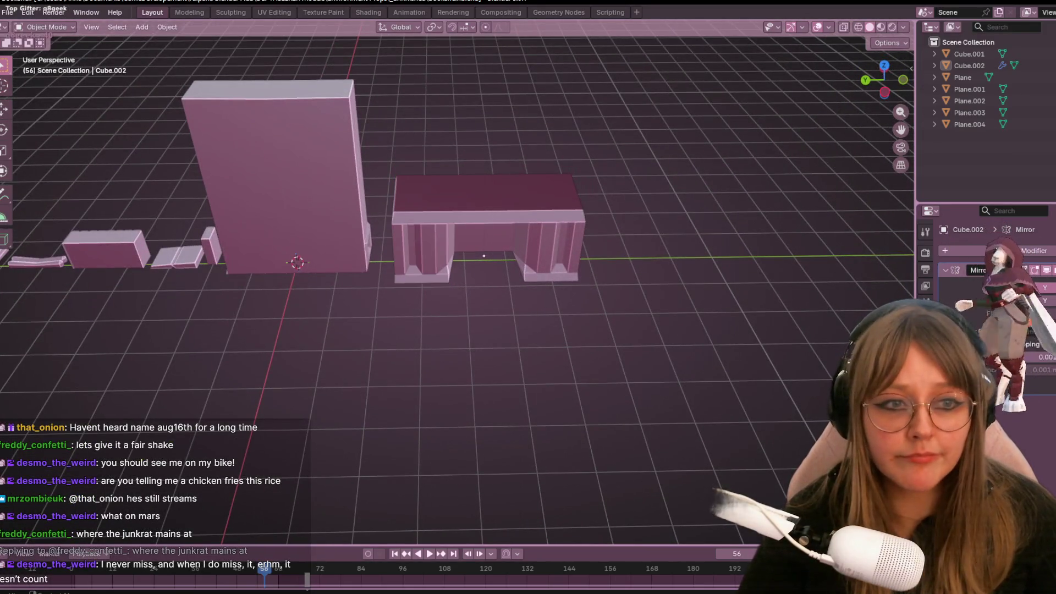
pyautogui.hotkey('ctrl', 'a')
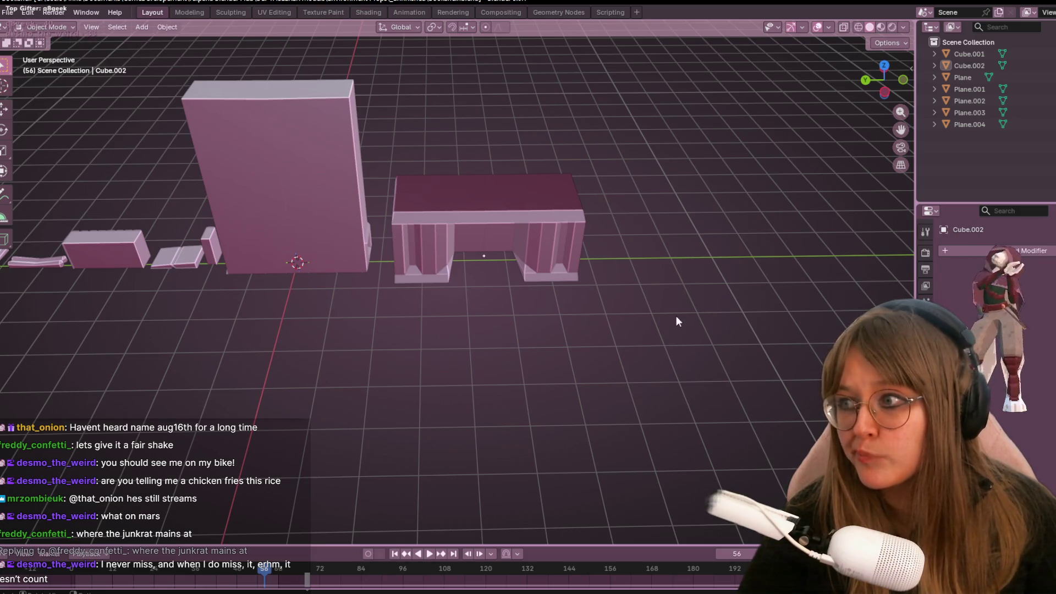
pyautogui.moveTo(778, 308)
pyautogui.mouseDown(button='middle')
pyautogui.moveTo(634, 251)
pyautogui.moveTo(628, 270)
pyautogui.moveTo(618, 165)
pyautogui.moveTo(532, 282)
pyautogui.moveTo(375, 212)
pyautogui.moveTo(435, 280)
pyautogui.moveTo(613, 308)
pyautogui.moveTo(636, 335)
pyautogui.moveTo(614, 253)
pyautogui.mouseUp(button='middle')
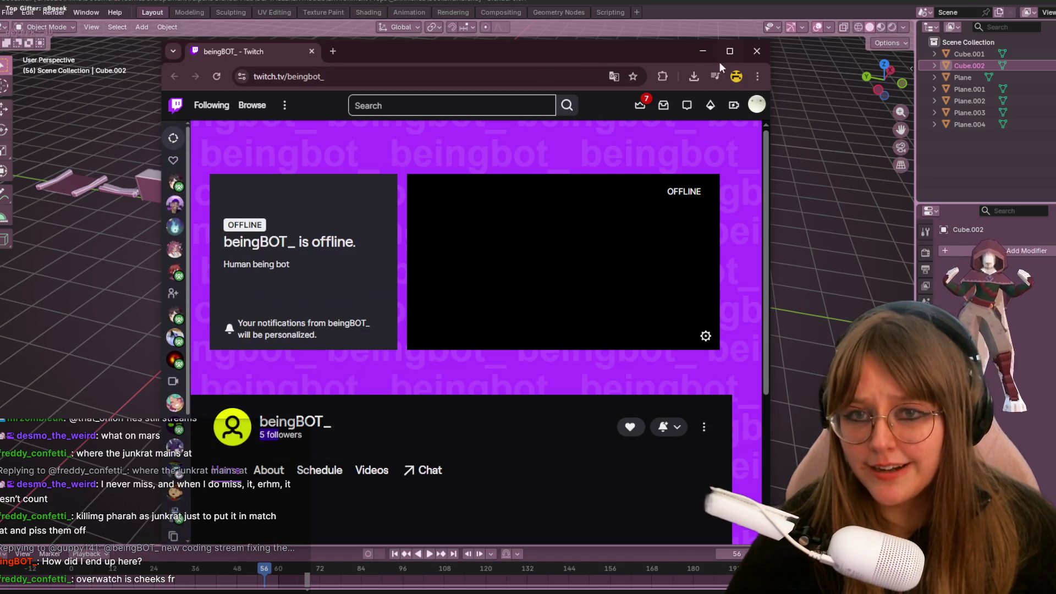
pyautogui.click(755, 53)
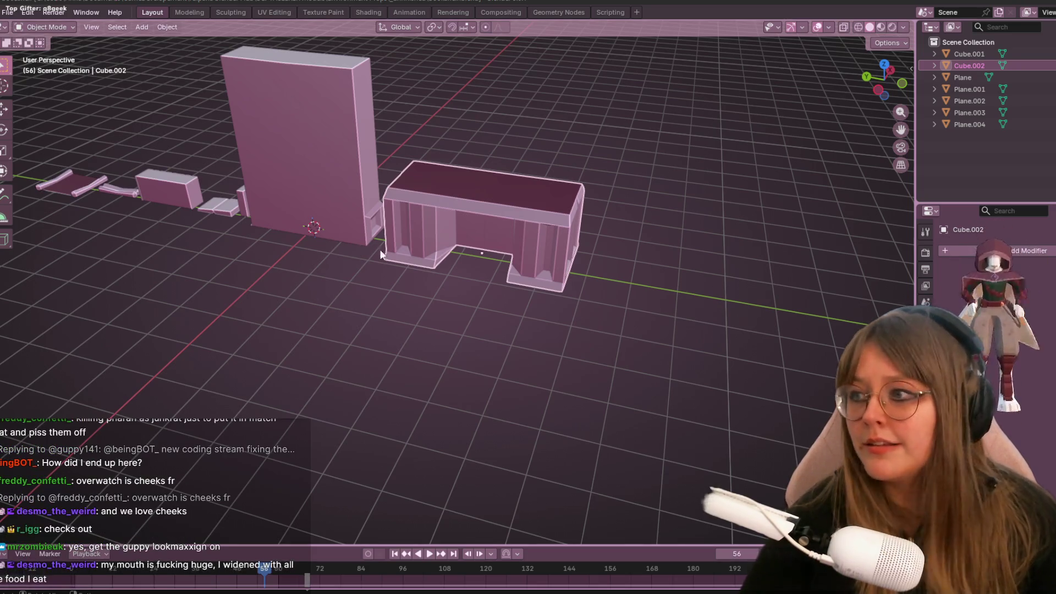
pyautogui.scroll(1, 577, 208)
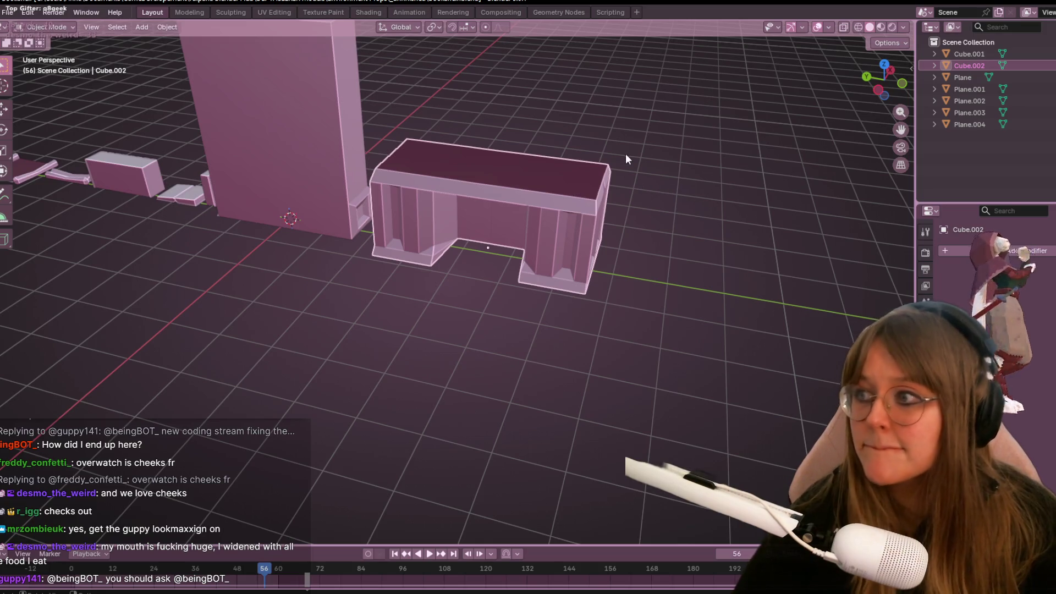
pyautogui.moveTo(464, 134)
pyautogui.mouseDown(button='middle')
pyautogui.moveTo(469, 212)
pyautogui.moveTo(599, 229)
pyautogui.moveTo(636, 205)
pyautogui.moveTo(646, 174)
pyautogui.moveTo(468, 136)
pyautogui.moveTo(438, 183)
pyautogui.moveTo(279, 305)
pyautogui.moveTo(547, 172)
pyautogui.moveTo(509, 124)
pyautogui.moveTo(474, 125)
pyautogui.moveTo(484, 141)
pyautogui.moveTo(608, 146)
pyautogui.moveTo(695, 125)
pyautogui.moveTo(516, 68)
pyautogui.mouseUp(button='middle')
pyautogui.press('Tab')
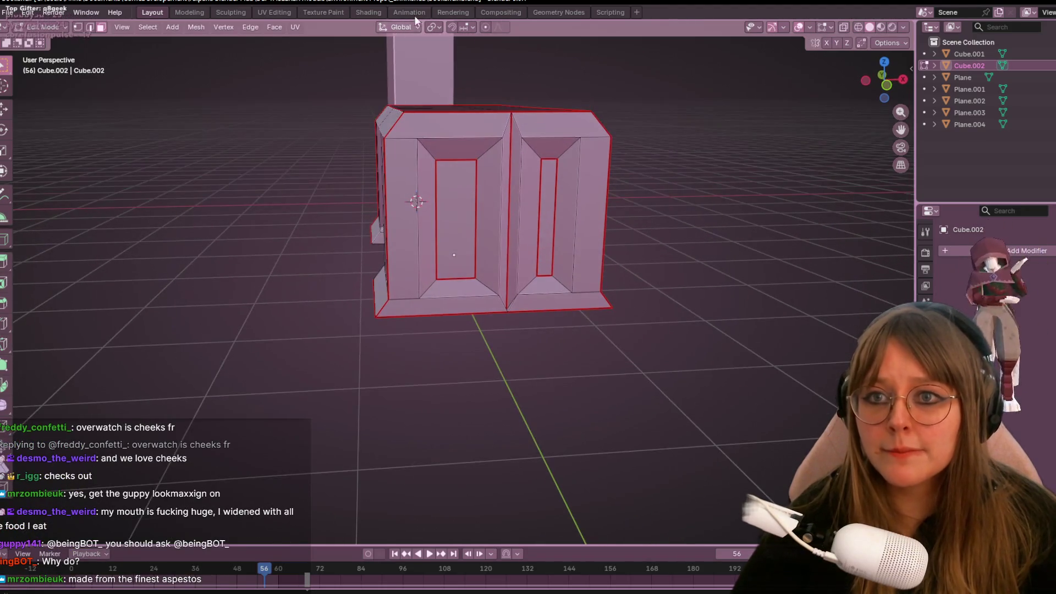
# Vertex-slide the middle bottom vertex where the front panels meet.
pyautogui.keyDown('shift'); pyautogui.click(502, 138); pyautogui.keyUp('shift')
pyautogui.keyDown('shift'); pyautogui.click(523, 137); pyautogui.keyUp('shift')
pyautogui.moveTo(637, 156)
pyautogui.mouseDown(button='middle')
pyautogui.moveTo(620, 188)
pyautogui.moveTo(672, 200)
pyautogui.moveTo(606, 161)
pyautogui.moveTo(632, 172)
pyautogui.mouseUp(button='middle')
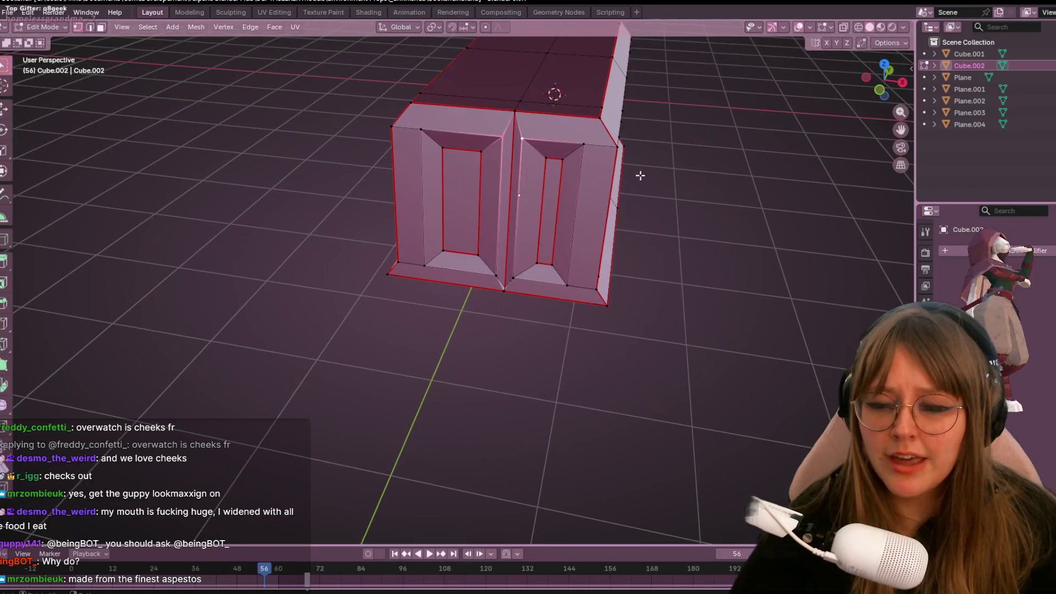
pyautogui.scroll(2, 577, 320)
pyautogui.moveTo(577, 321)
pyautogui.keyDown('shift'); pyautogui.mouseDown(button='middle')
pyautogui.moveTo(532, 210)
pyautogui.moveTo(528, 231)
pyautogui.moveTo(548, 248)
pyautogui.moveTo(566, 160)
pyautogui.mouseUp(button='middle'); pyautogui.keyUp('shift')
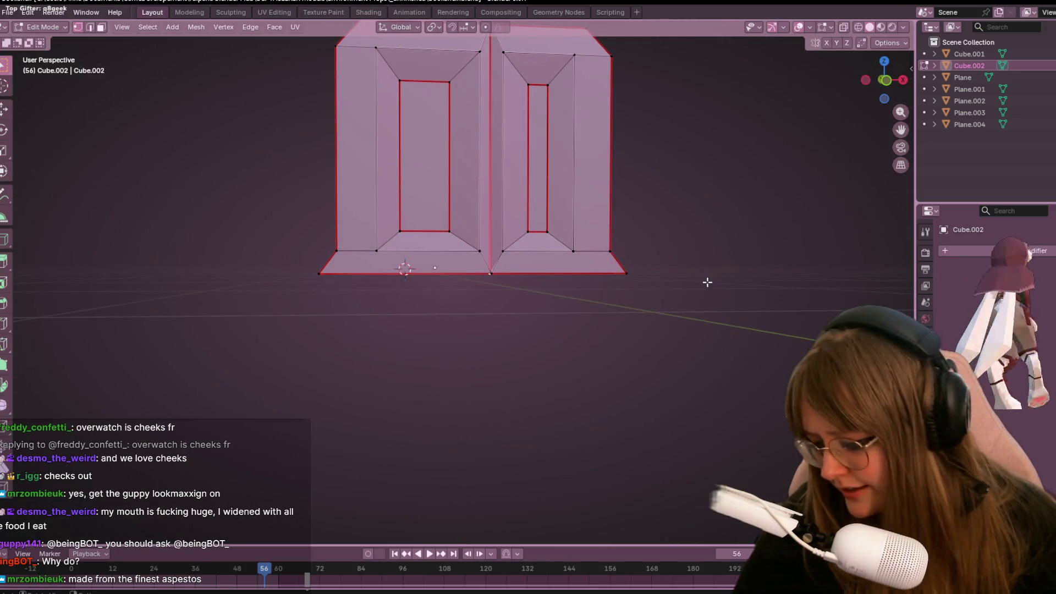
pyautogui.hotkey('shift', 'v')
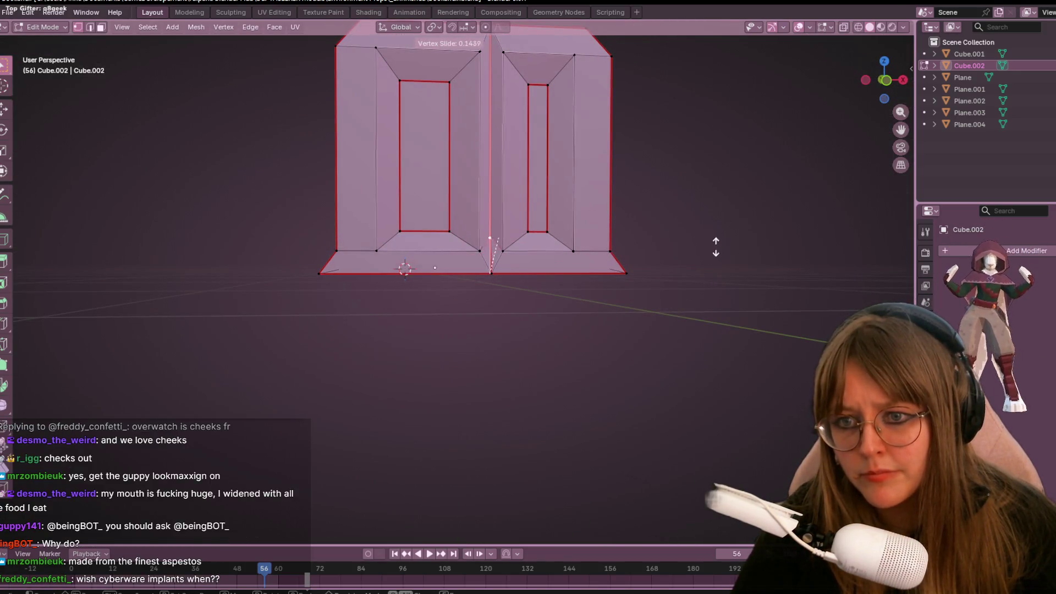
pyautogui.click(711, 238)
pyautogui.moveTo(712, 238)
pyautogui.mouseDown(button='middle')
pyautogui.moveTo(587, 274)
pyautogui.moveTo(589, 106)
pyautogui.moveTo(674, 175)
pyautogui.moveTo(683, 52)
pyautogui.moveTo(539, 124)
pyautogui.moveTo(589, 85)
pyautogui.moveTo(550, 71)
pyautogui.moveTo(629, 113)
pyautogui.moveTo(586, 60)
pyautogui.moveTo(591, 50)
pyautogui.mouseUp(button='middle')
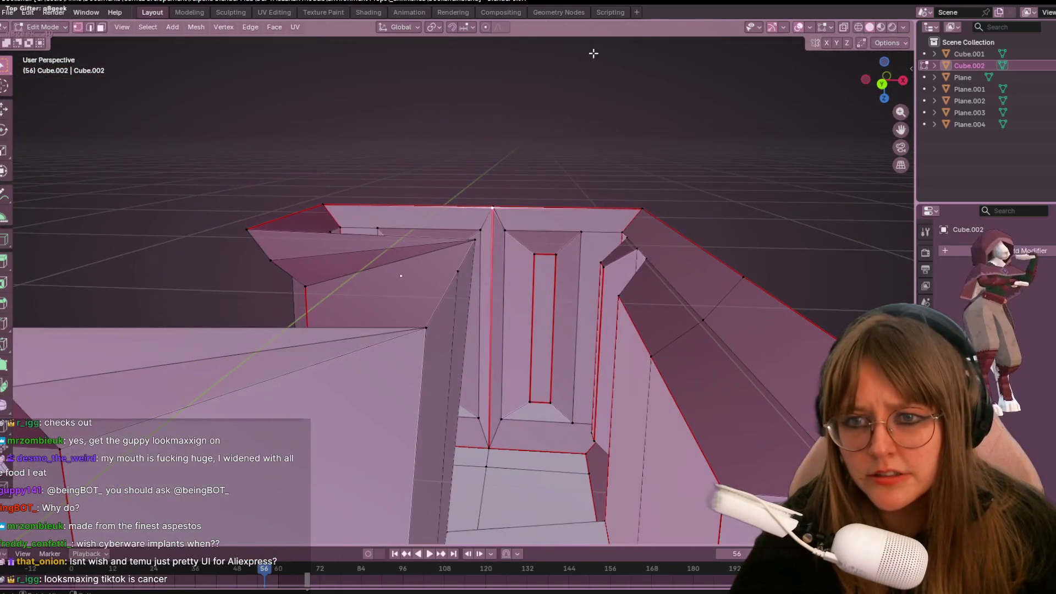
# Move the top front vertex further up its edge, then select the neighbouring top faces.
pyautogui.press('g')
pyautogui.press('g')
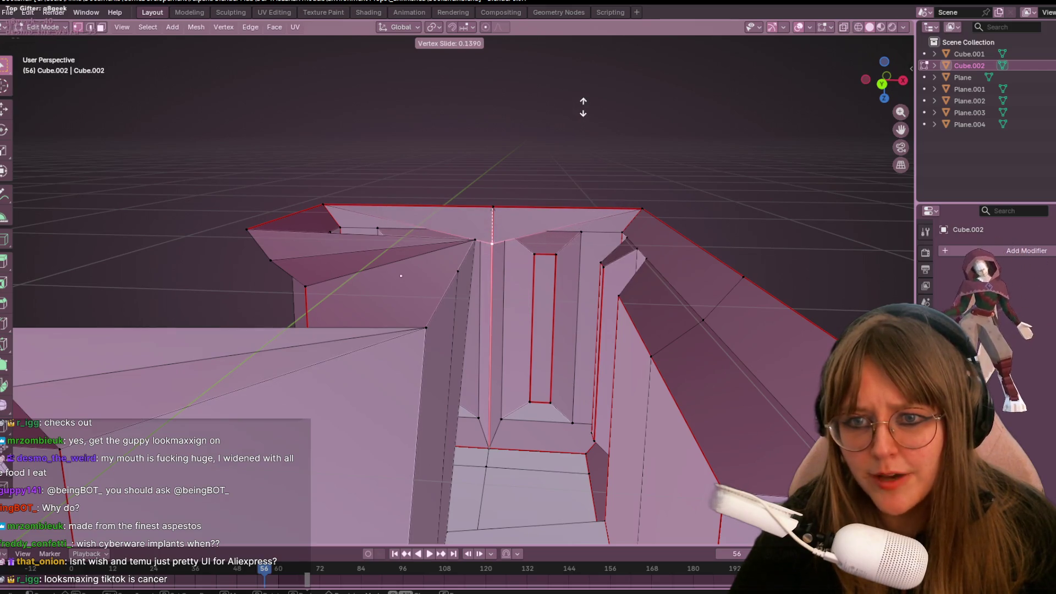
pyautogui.click(582, 104)
pyautogui.click(385, 215)
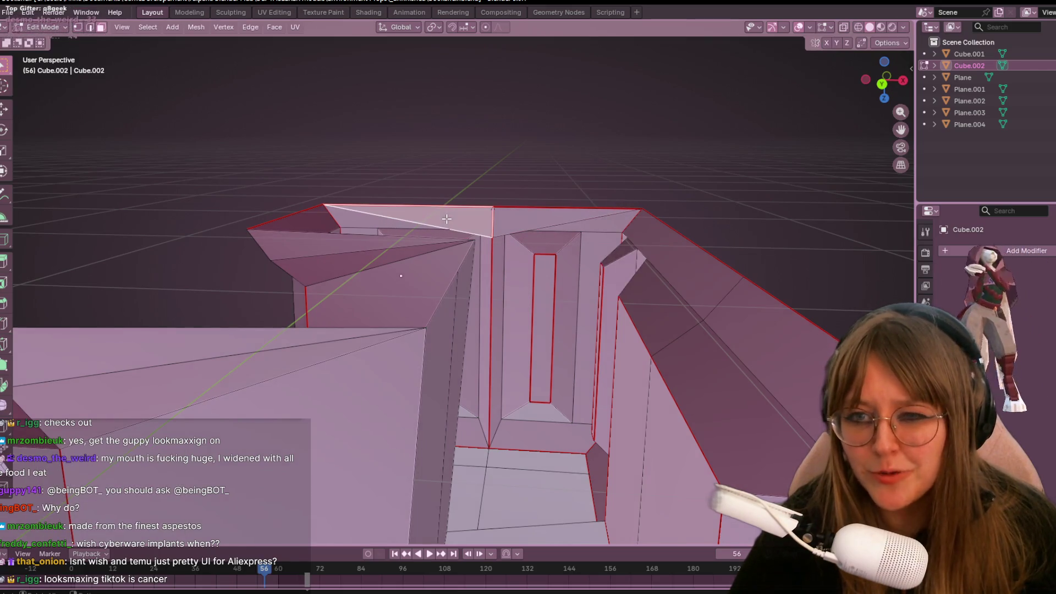
pyautogui.click(549, 221)
pyautogui.rightClick(548, 221)
pyautogui.moveTo(549, 219)
pyautogui.mouseDown(button='middle')
pyautogui.moveTo(563, 245)
pyautogui.moveTo(486, 414)
pyautogui.moveTo(497, 273)
pyautogui.moveTo(511, 282)
pyautogui.mouseUp(button='middle')
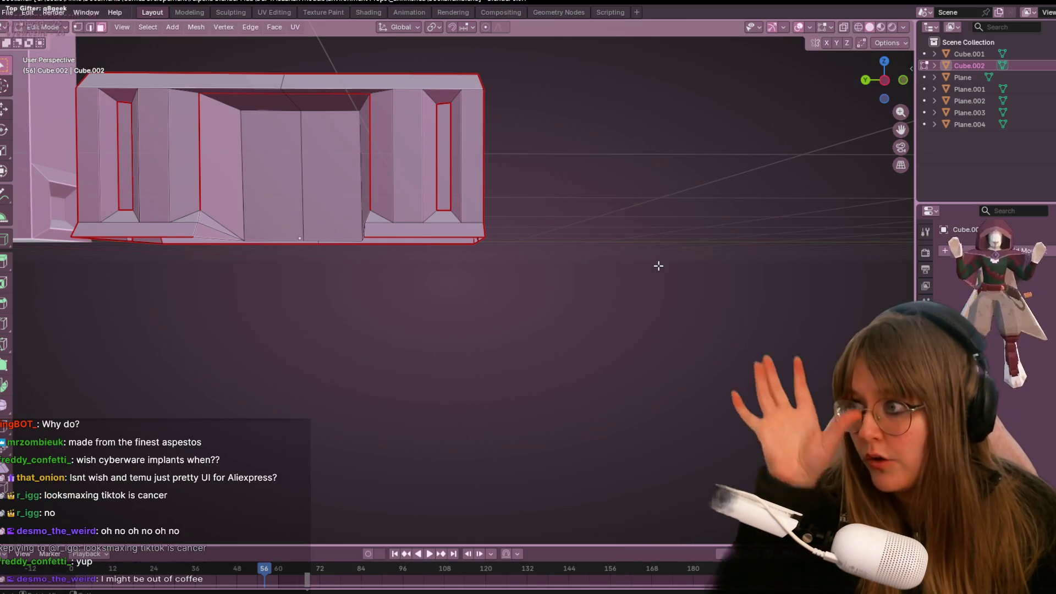
pyautogui.moveTo(596, 217); pyautogui.dragTo(464, 213, button='middle')
pyautogui.scroll(3, 463, 214)
pyautogui.moveTo(554, 166)
pyautogui.mouseDown(button='middle')
pyautogui.moveTo(553, 209)
pyautogui.moveTo(573, 247)
pyautogui.moveTo(565, 270)
pyautogui.moveTo(559, 228)
pyautogui.moveTo(519, 271)
pyautogui.moveTo(652, 252)
pyautogui.mouseUp(button='middle')
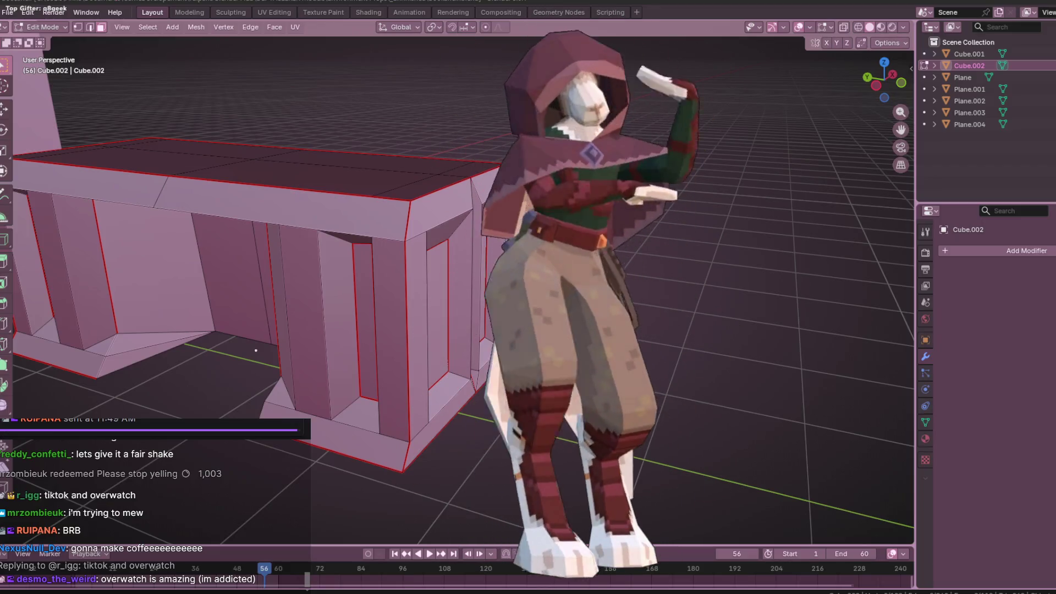
pyautogui.hotkey('alt', 'Tab')
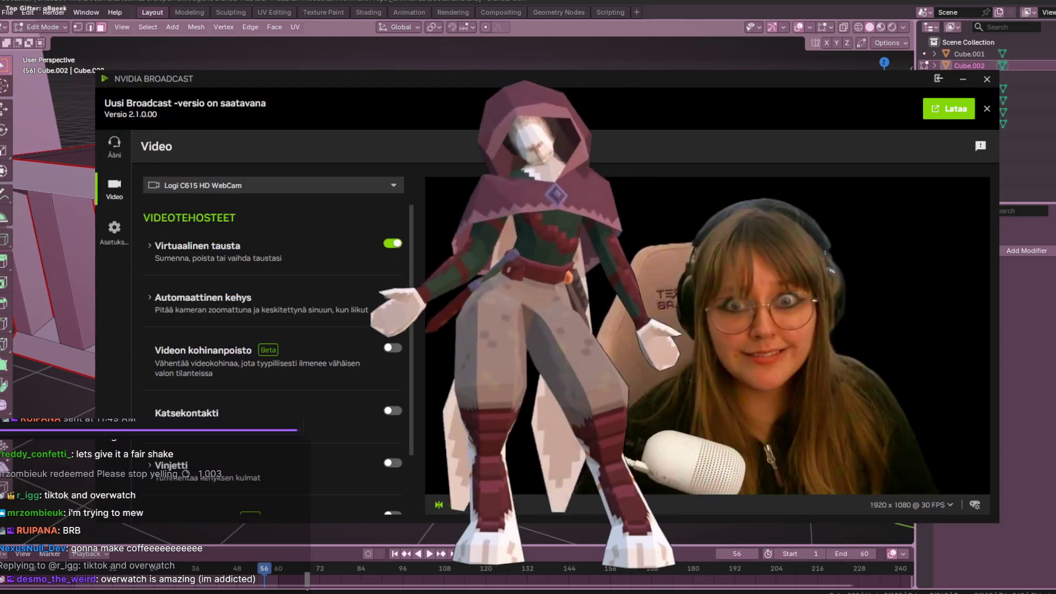
pyautogui.hotkey('alt', 'Tab')
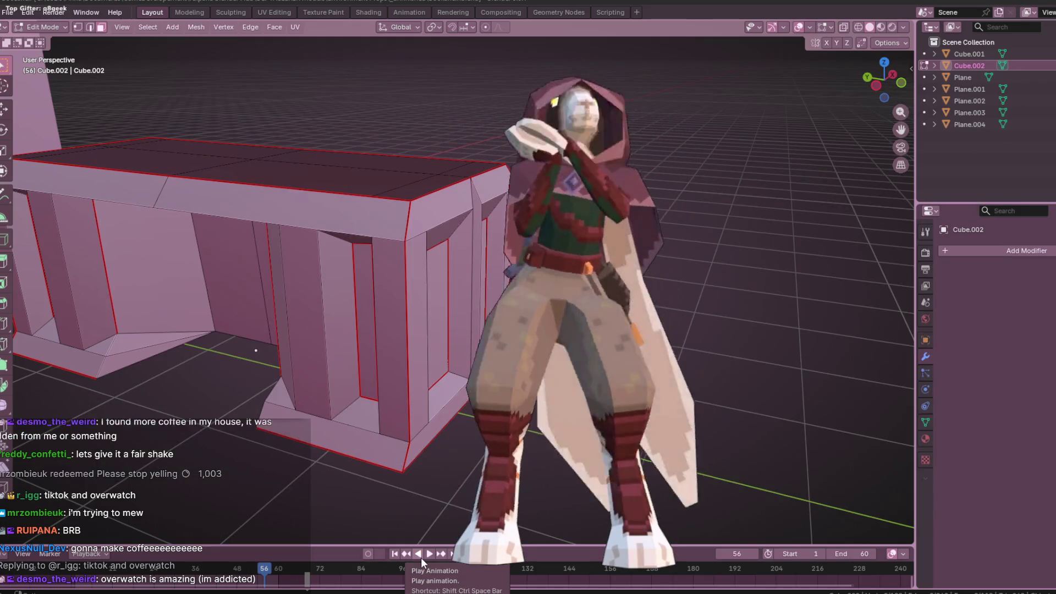
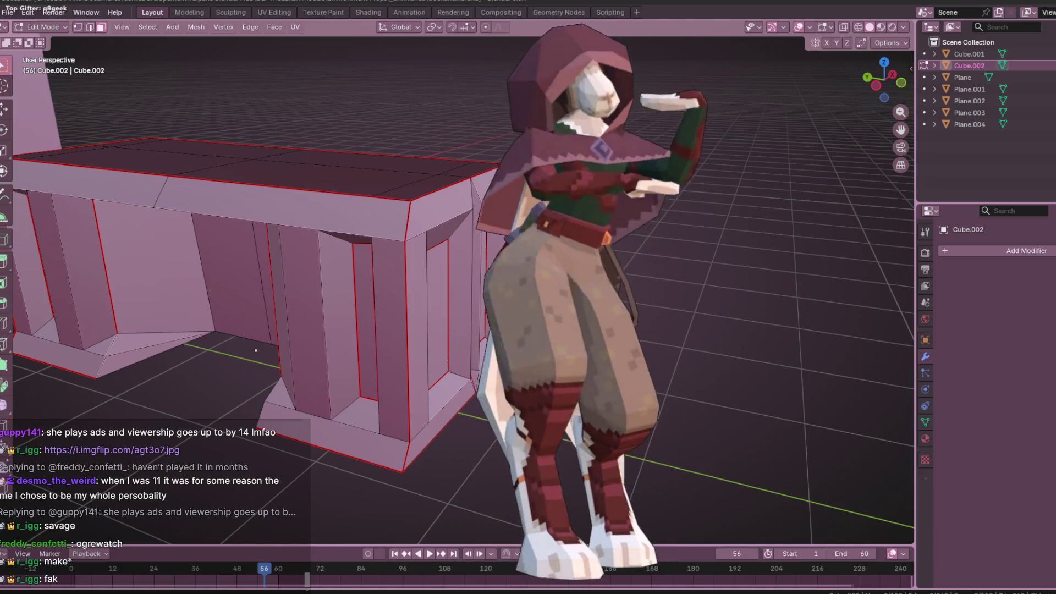
# Bring the NVIDIA Broadcast window up from the taskbar over the Blender bench scene.
pyautogui.click(440, 575)
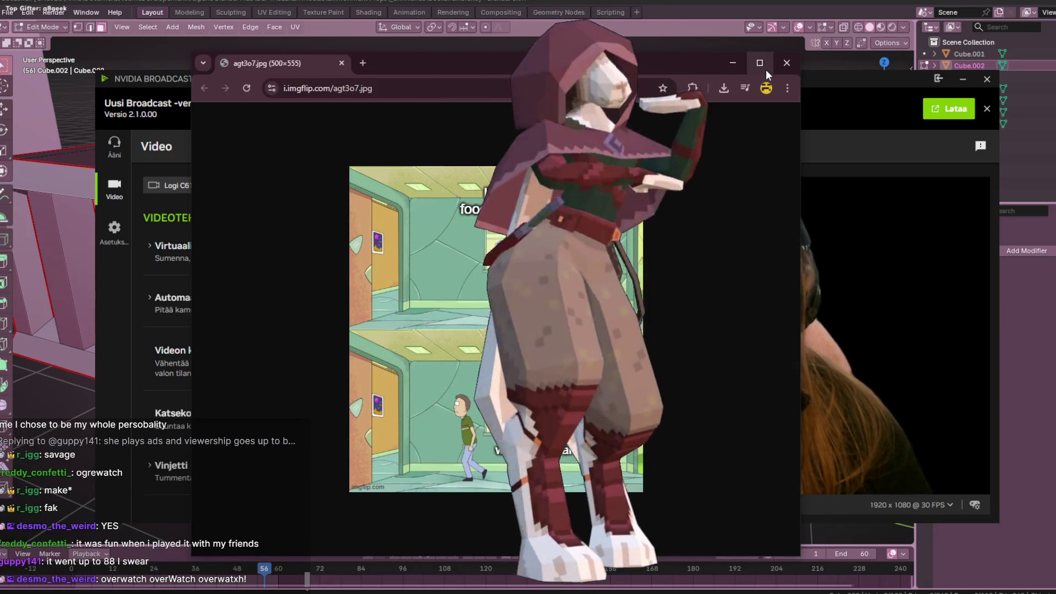
# Close the Chrome window showing the agt3o7.jpg meme image.
pyautogui.click(785, 63)
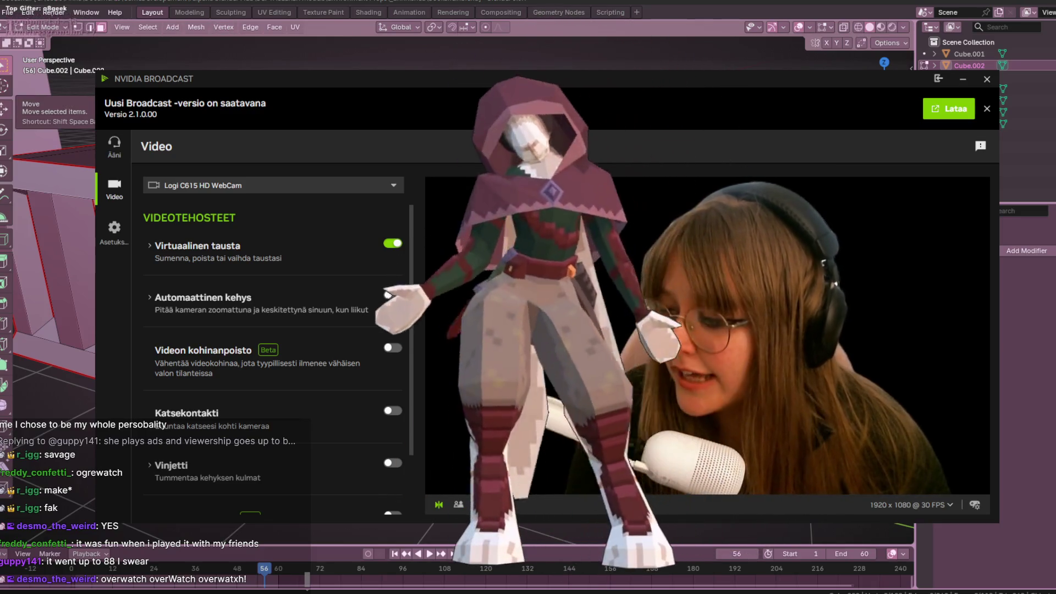
# Switch away from NVIDIA Broadcast back to Blender, then to the popped-out stream chat window.
pyautogui.hotkey('alt', 'Tab')
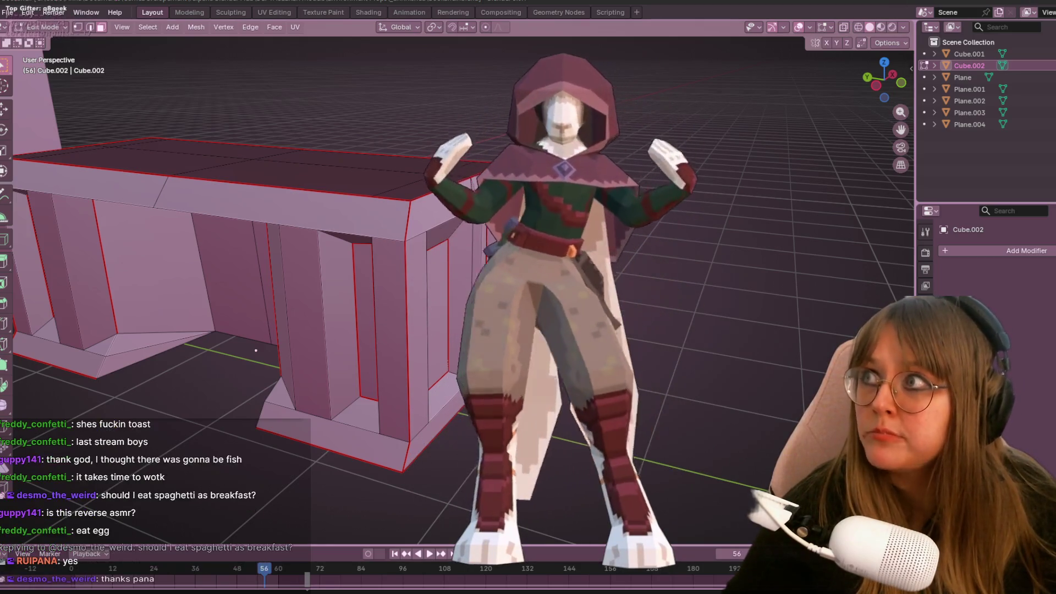
pyautogui.hotkey('alt', 'Tab')
# Move the chat window so its message box shows and send 'stare back at freddy'.
pyautogui.moveTo(489, 36)
pyautogui.mouseDown()
pyautogui.moveTo(529, 182)
pyautogui.moveTo(546, 105)
pyautogui.moveTo(531, 72)
pyautogui.mouseUp()
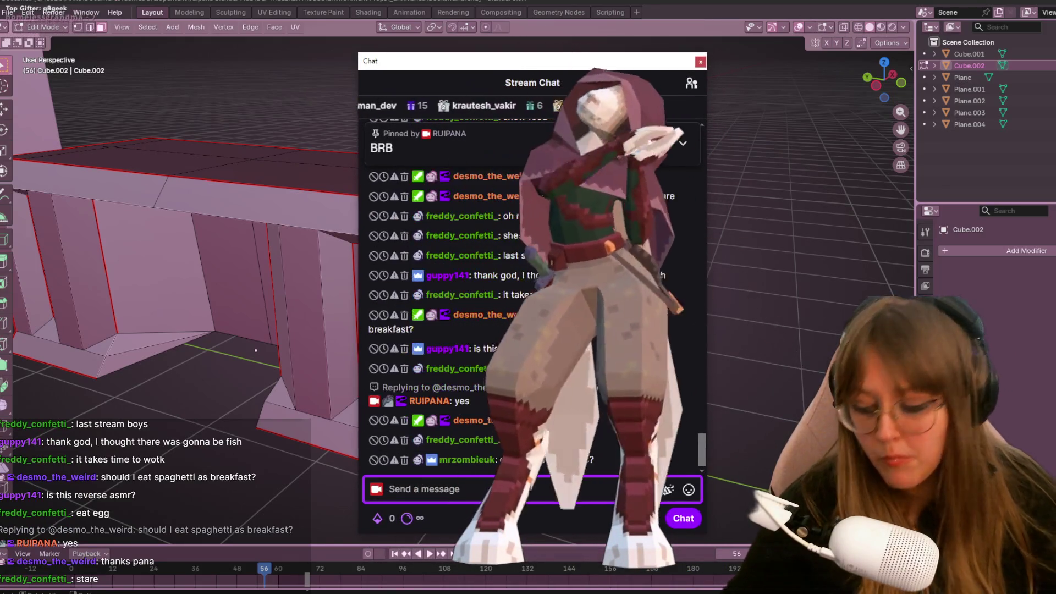
pyautogui.write('stare back')
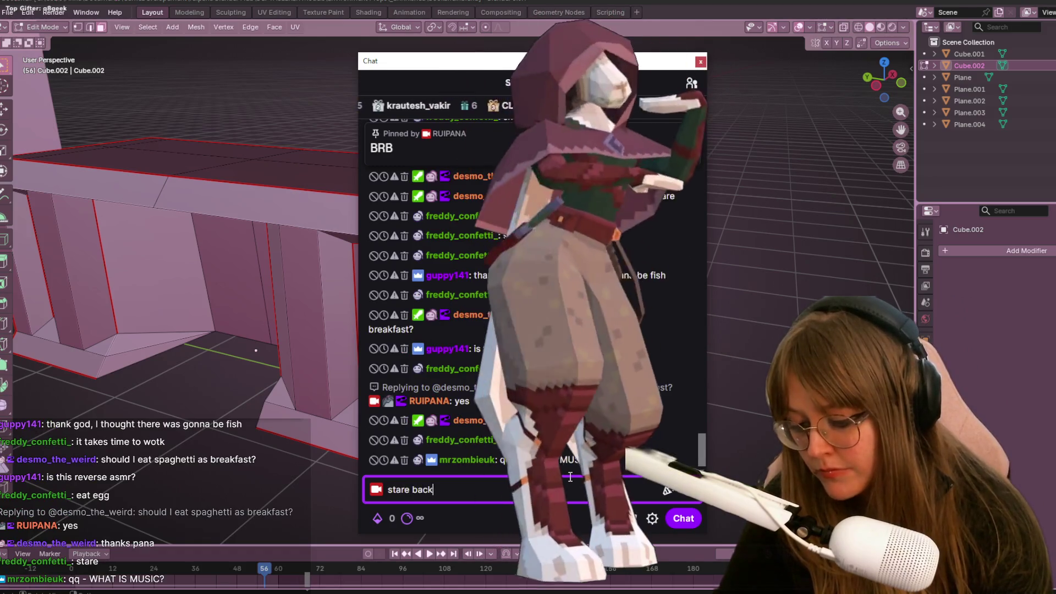
pyautogui.write(' at freddy')
pyautogui.press('Return')
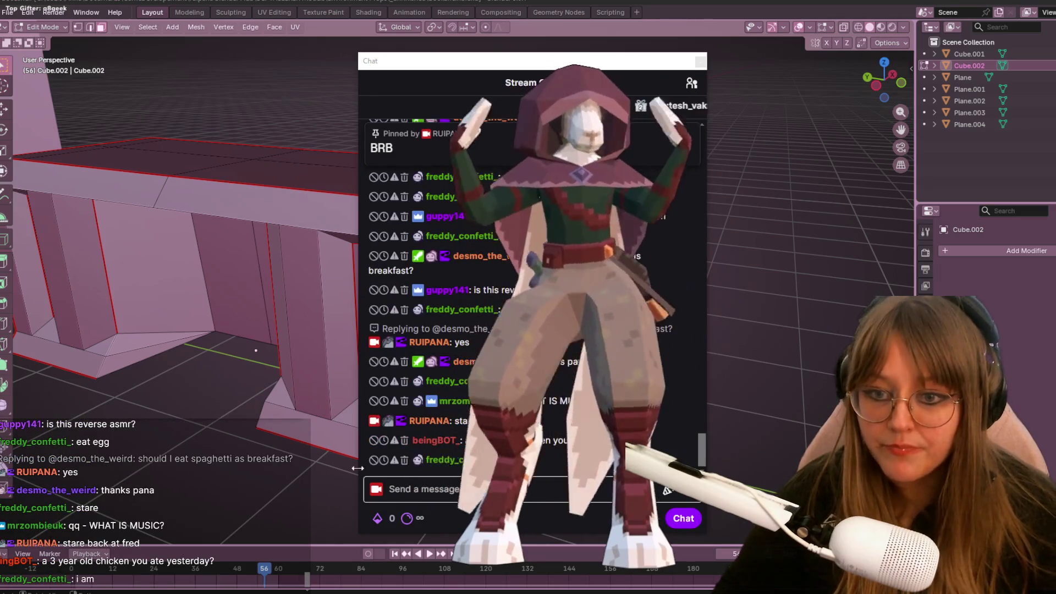
# Reply to the chicken question: 'yes it was in my freezer for over 3 years', 'i cooked it yesterday'.
pyautogui.click(686, 459)
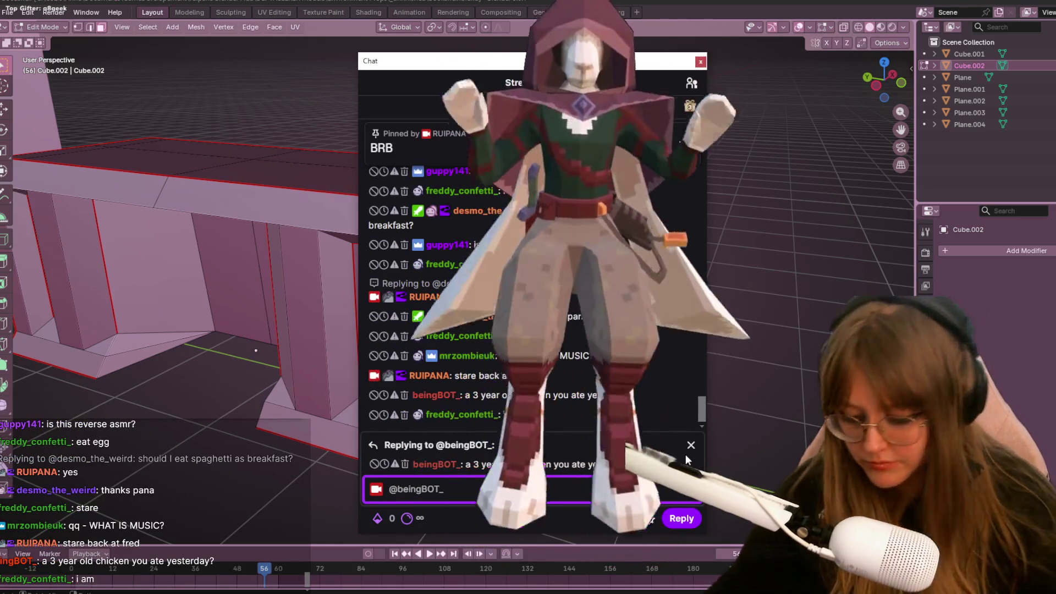
pyautogui.write('yes it was i')
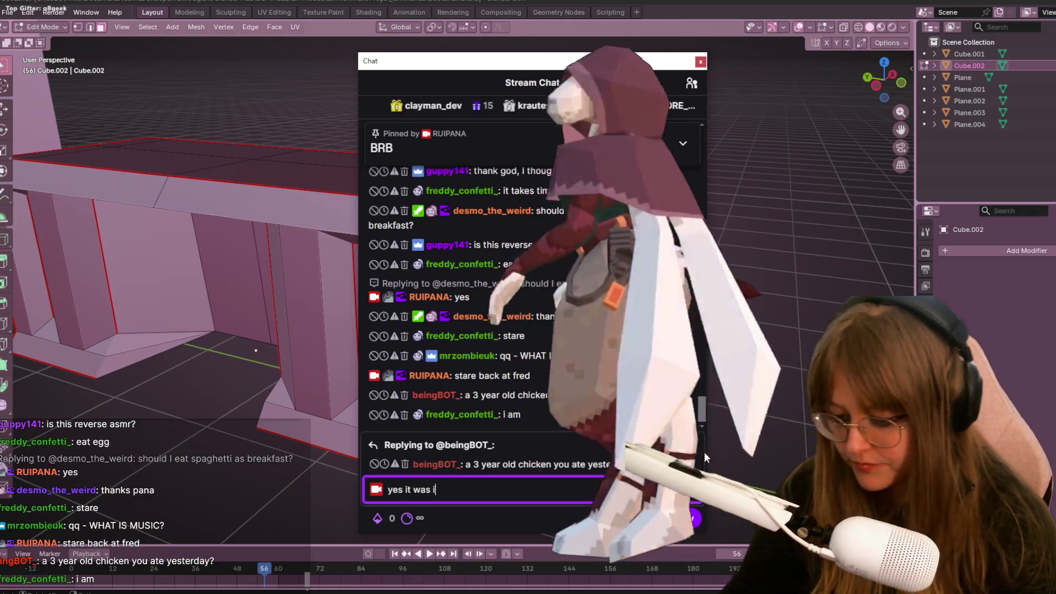
pyautogui.write('n my free')
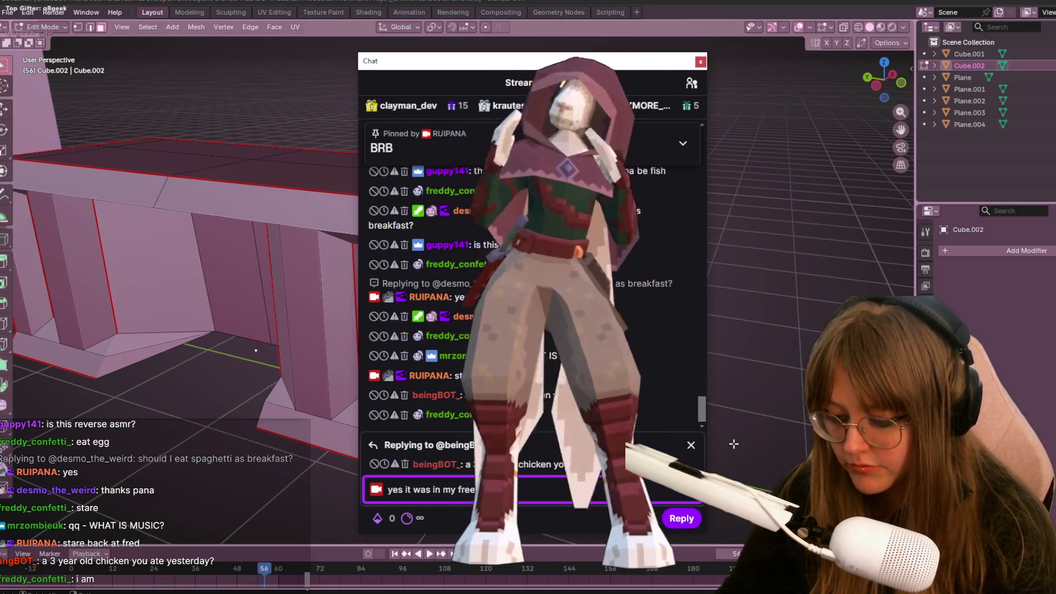
pyautogui.write('zer for over 3 years')
pyautogui.press('Return')
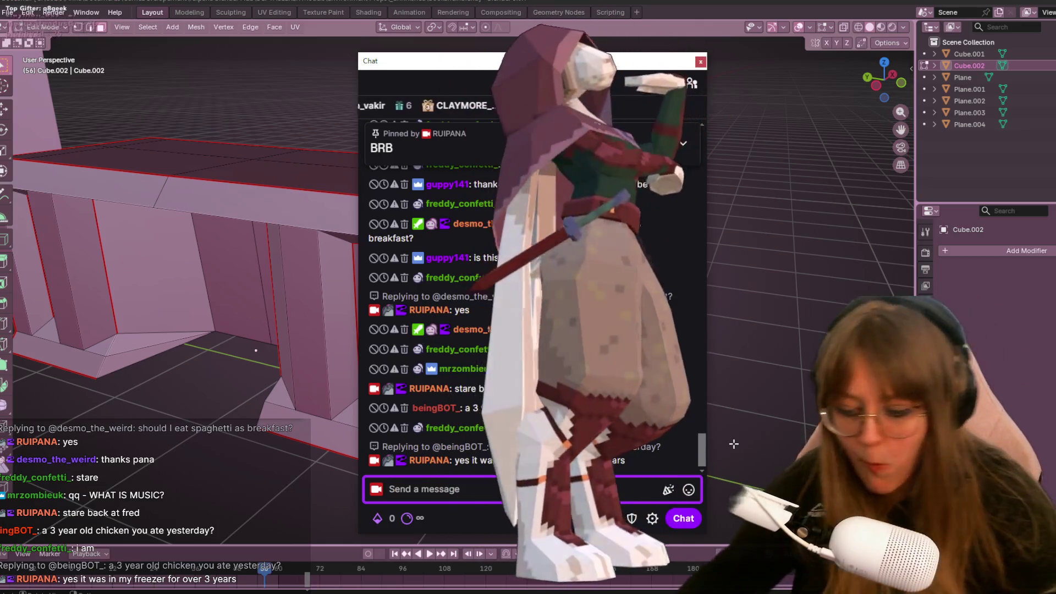
pyautogui.write('i cooked it yesterda')
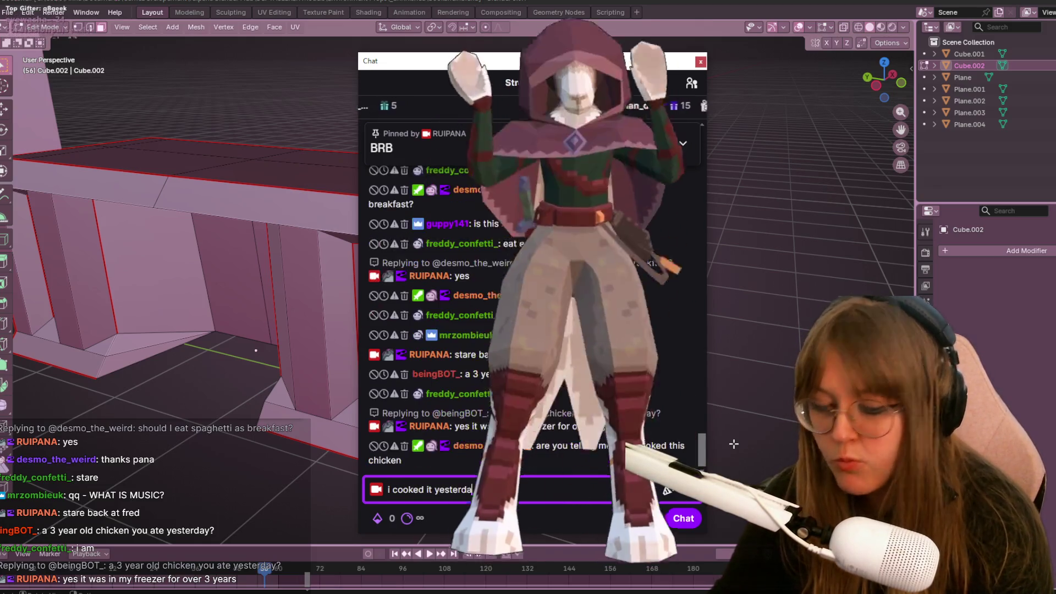
pyautogui.write('y')
pyautogui.press('Return')
# Reply 'eating it rn' to the still-can't-believe message.
pyautogui.click(733, 444)
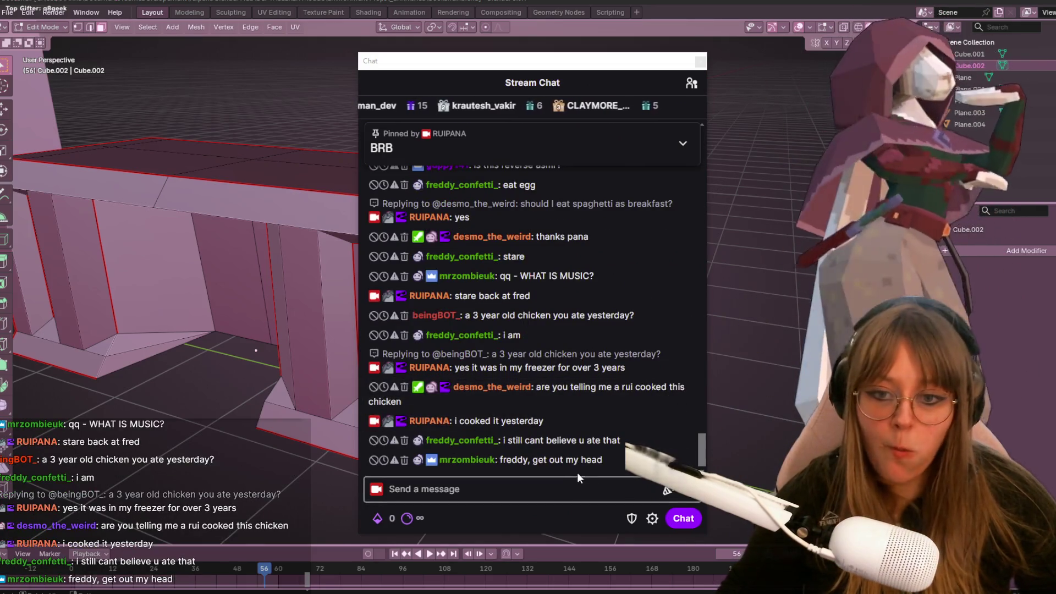
pyautogui.moveTo(595, 465)
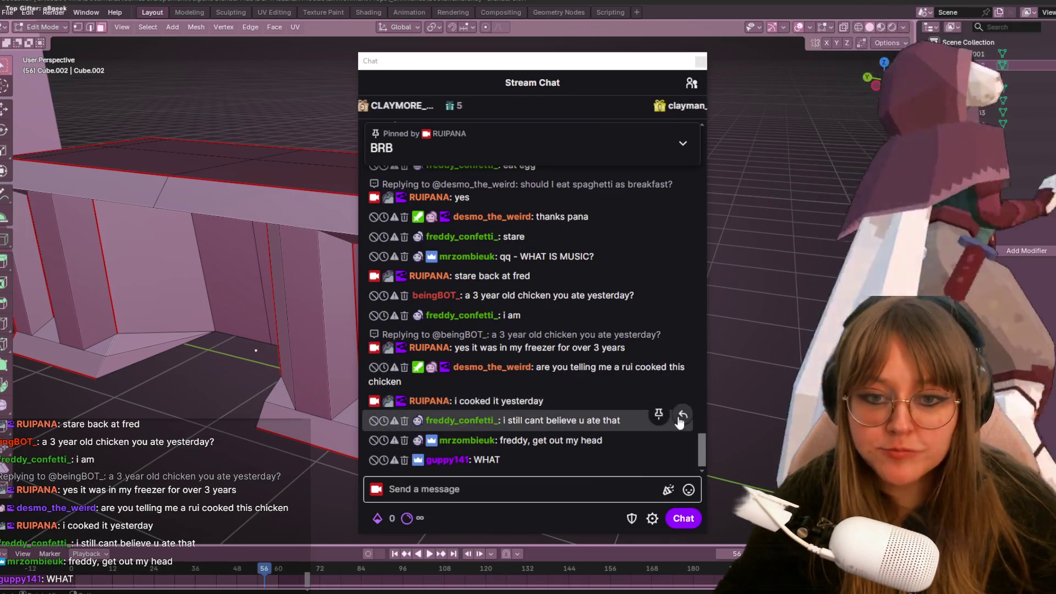
pyautogui.click(682, 420)
pyautogui.write('eating it rn')
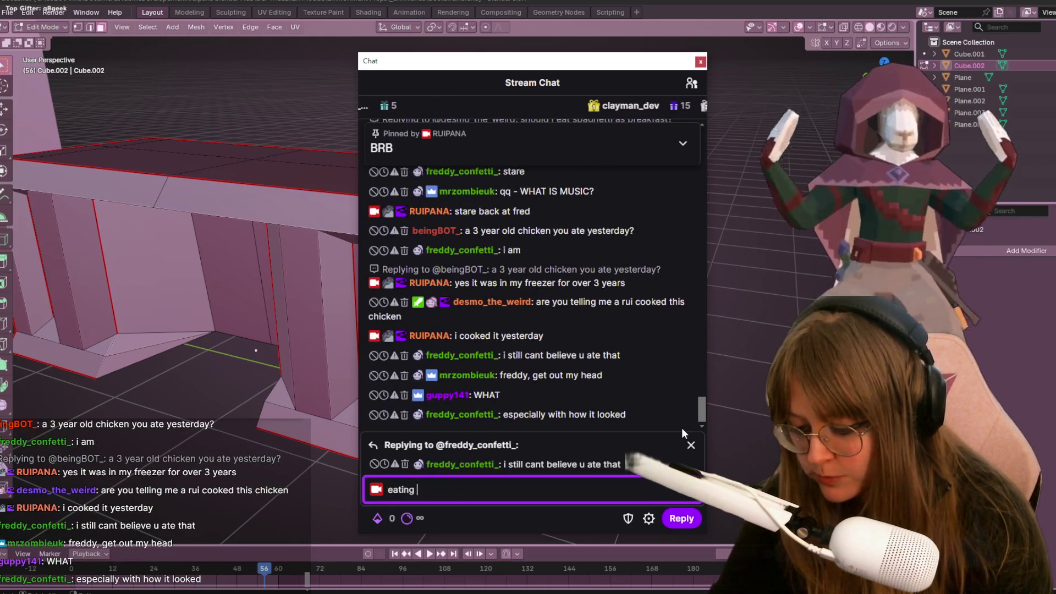
pyautogui.press('Return')
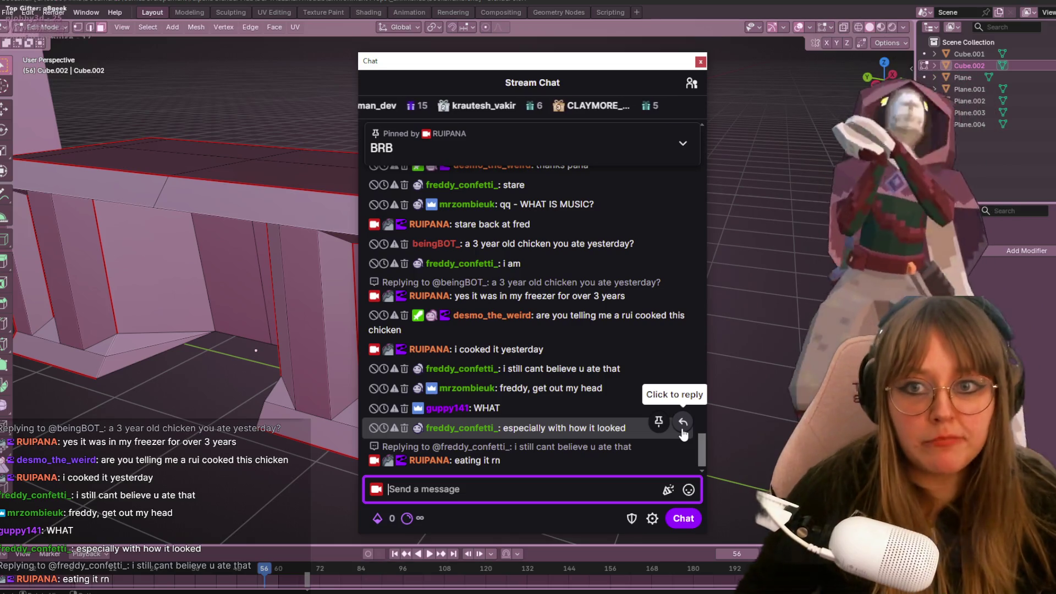
# Reply to the music question with the pasted YouTube song link, then widen the chat window.
pyautogui.click(683, 205)
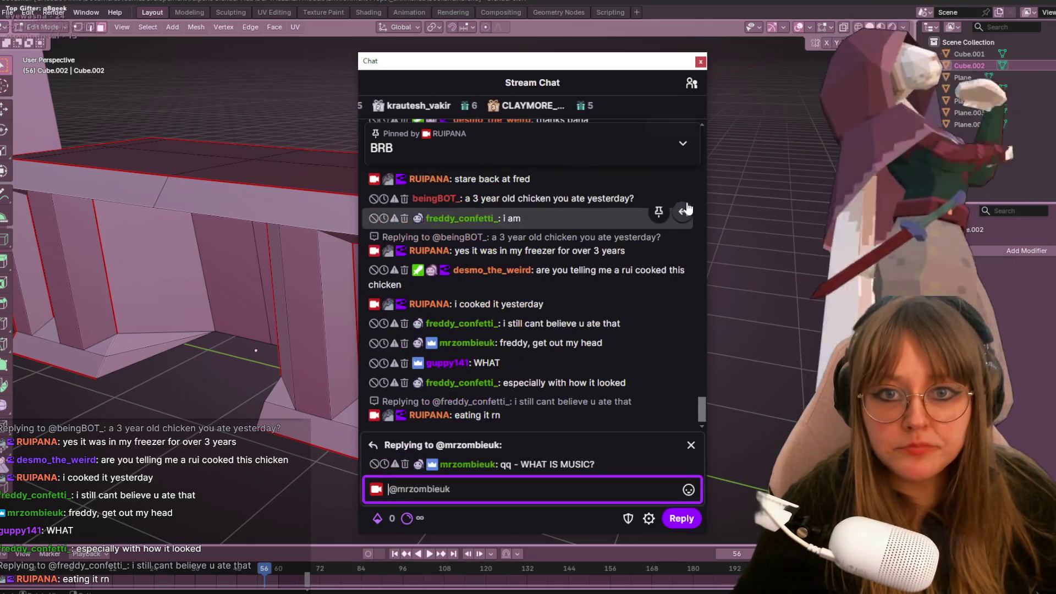
pyautogui.click(141, 589)
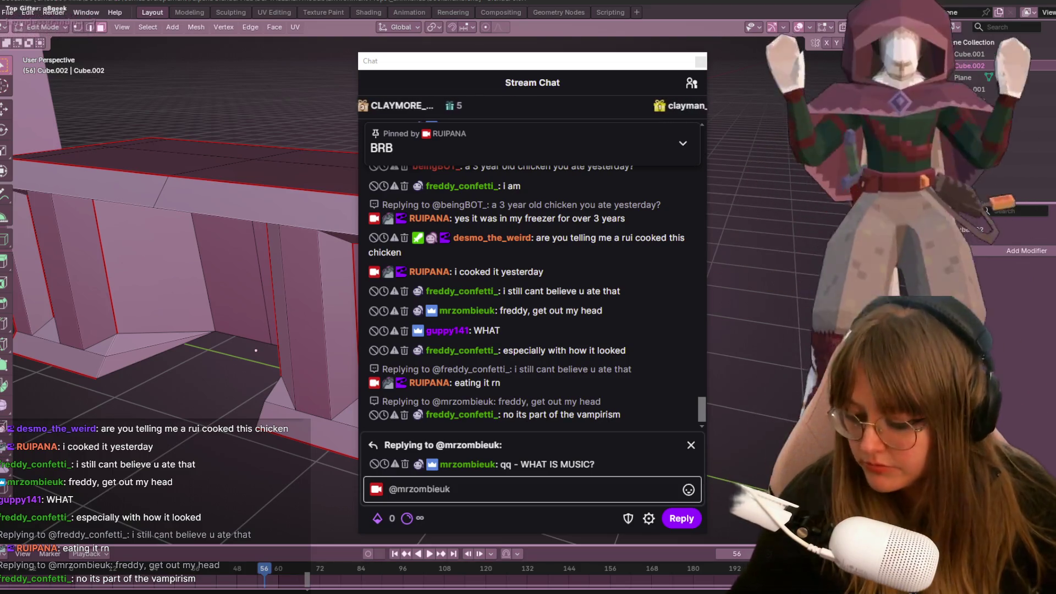
pyautogui.click(527, 489)
pyautogui.write('https://www.youtube.com/watch?v=Bk2AqXsJsWU&list=RDmC4GQTy5sqk&index=11')
pyautogui.press('Return')
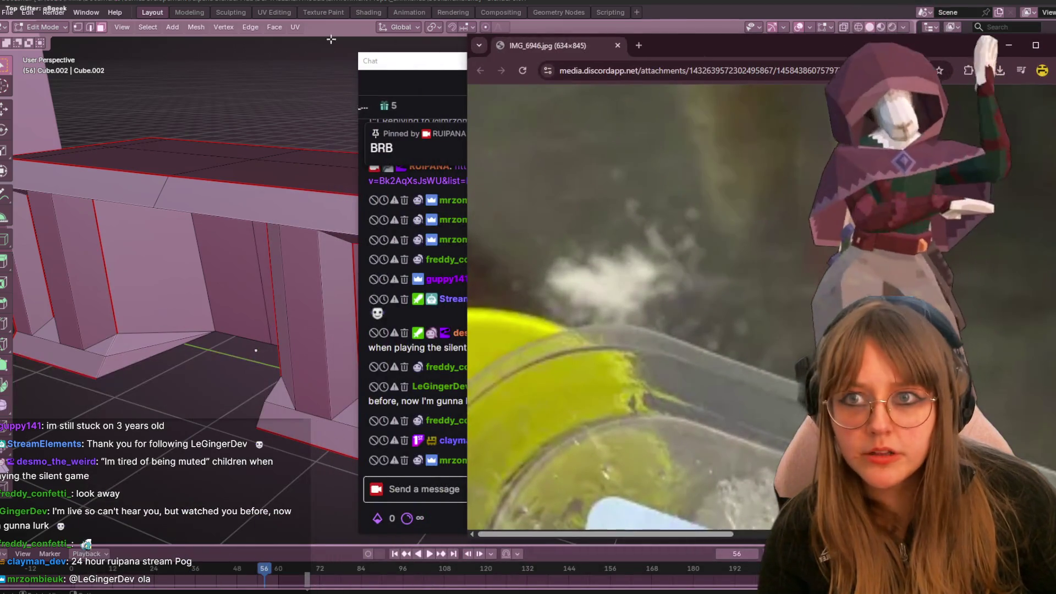
pyautogui.moveTo(420, 65); pyautogui.dragTo(281, 57)
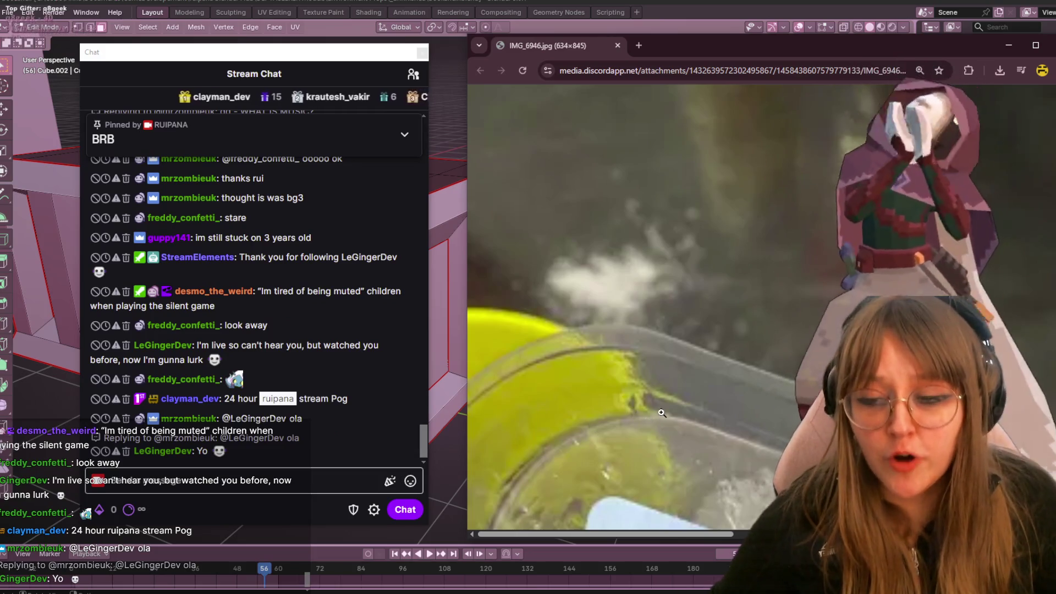
# Zoom the Kanamestari chicken fillet photo IMG_6946.jpg to normal size beside the chat.
pyautogui.keyDown('ctrl'); pyautogui.scroll(-5, 682, 405); pyautogui.keyUp('ctrl')
pyautogui.keyDown('ctrl'); pyautogui.scroll(3, 682, 405); pyautogui.keyUp('ctrl')
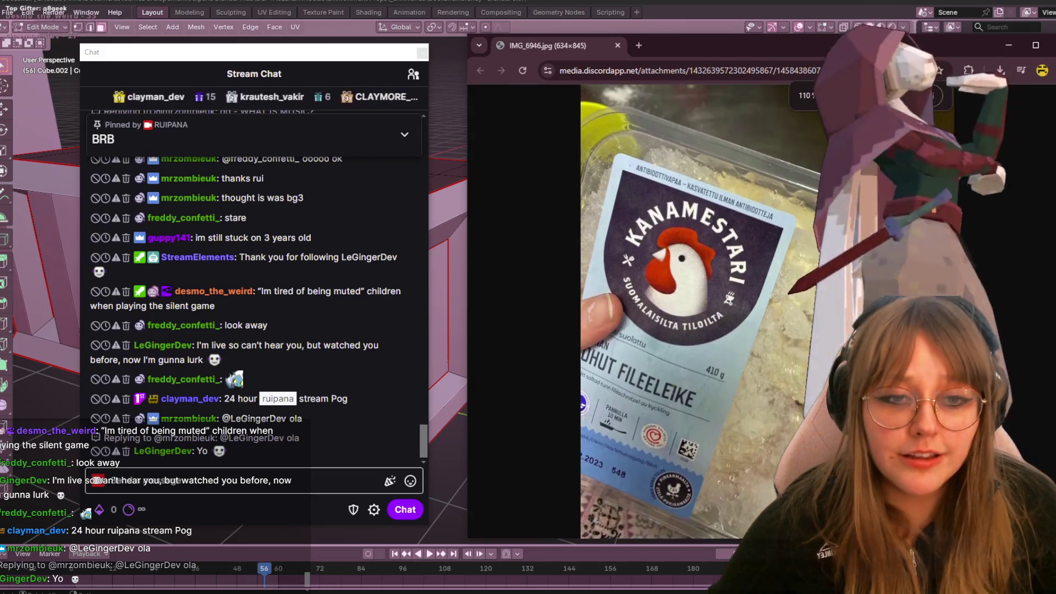
pyautogui.keyDown('ctrl'); pyautogui.scroll(-1, 682, 405); pyautogui.keyUp('ctrl')
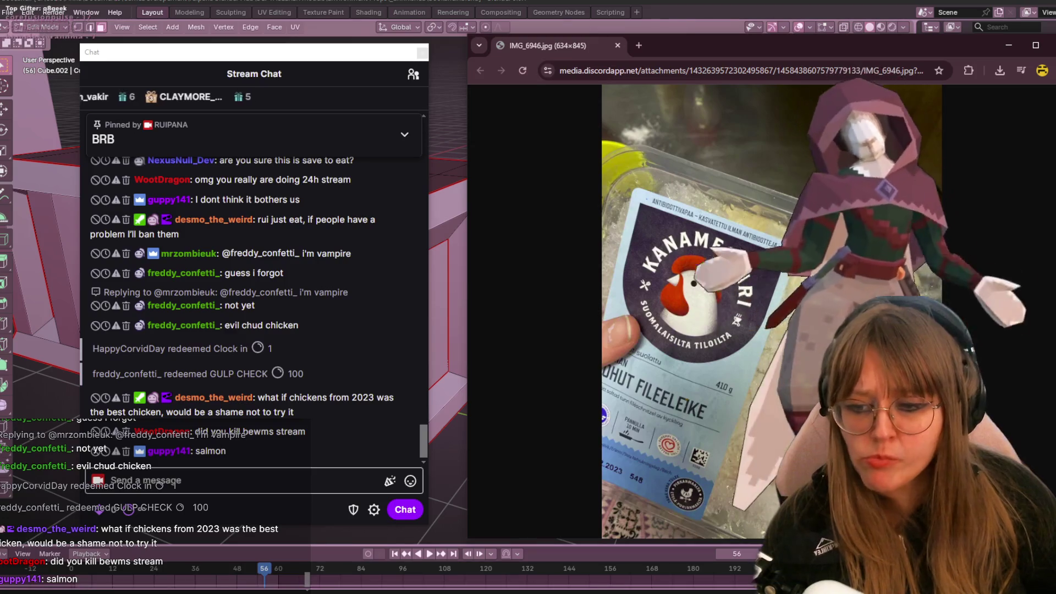
pyautogui.moveTo(235, 567)
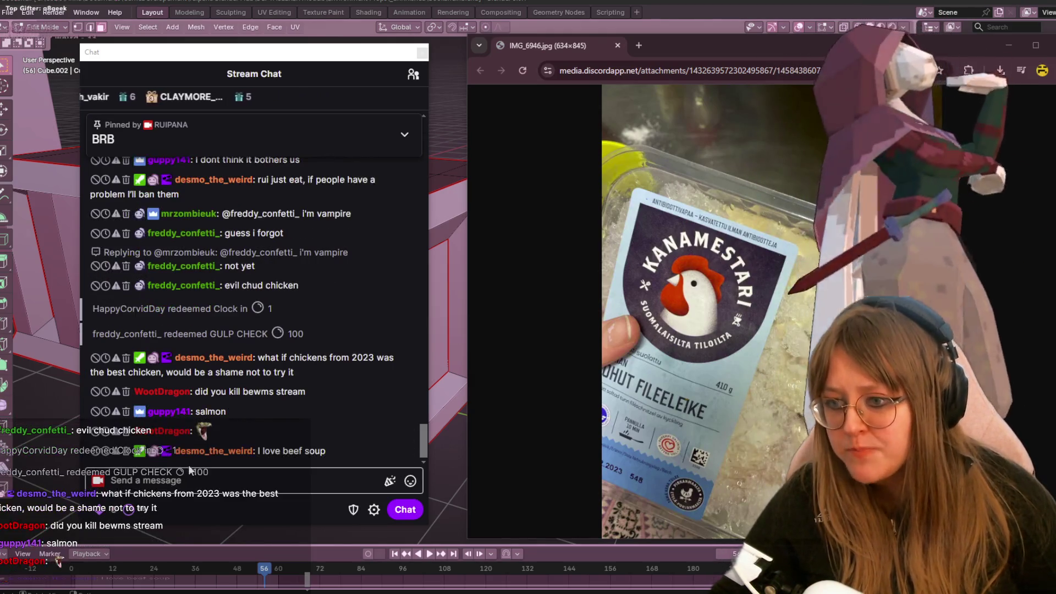
# Send a /shoutout for another streamer's channel after the /shout attempt is rejected.
pyautogui.click(187, 478)
pyautogui.write('/')
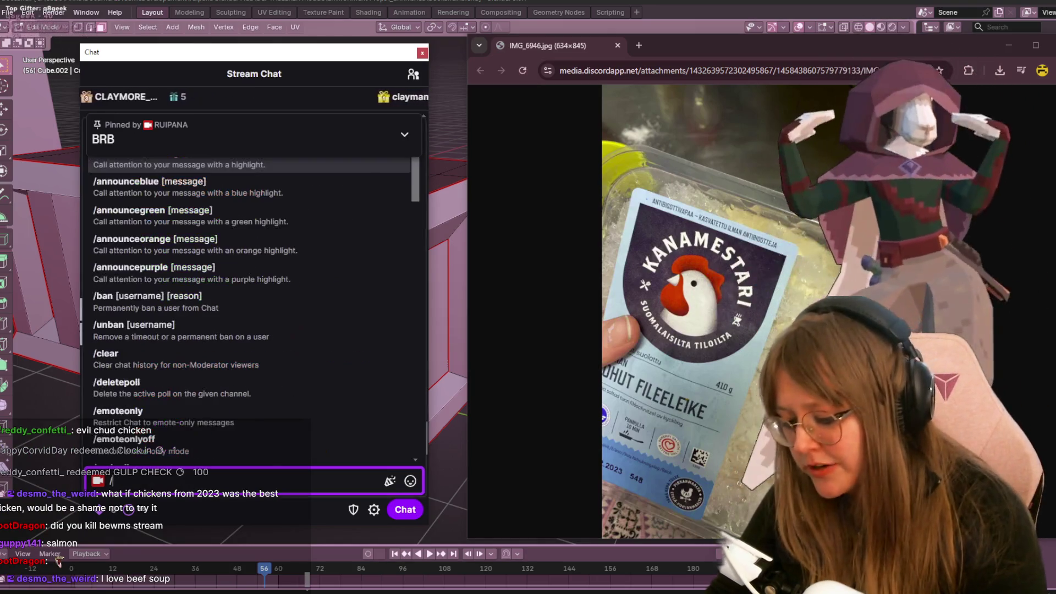
pyautogui.write('shout clay')
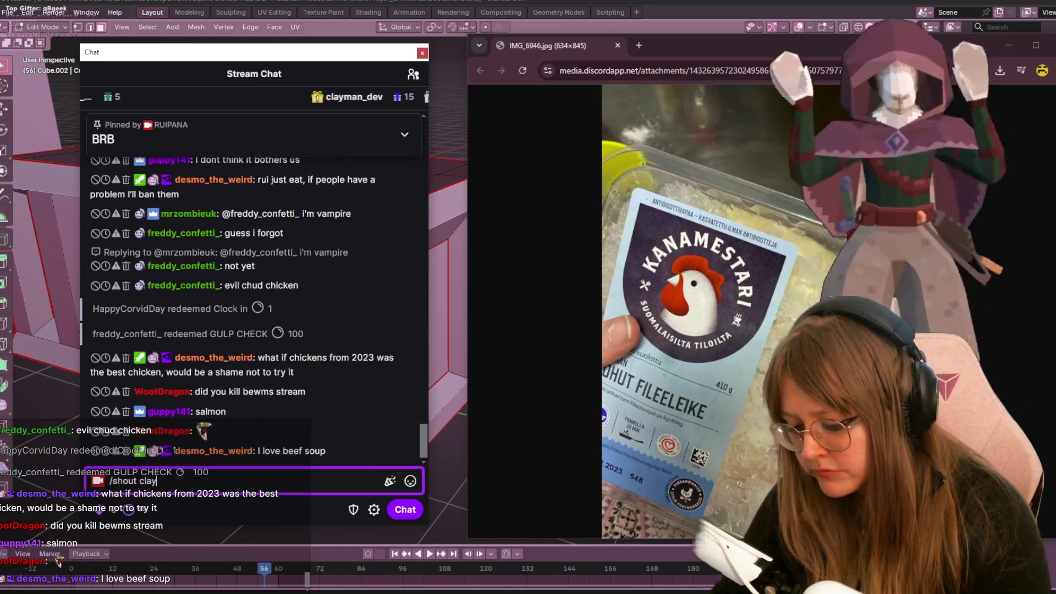
pyautogui.write('man_dev')
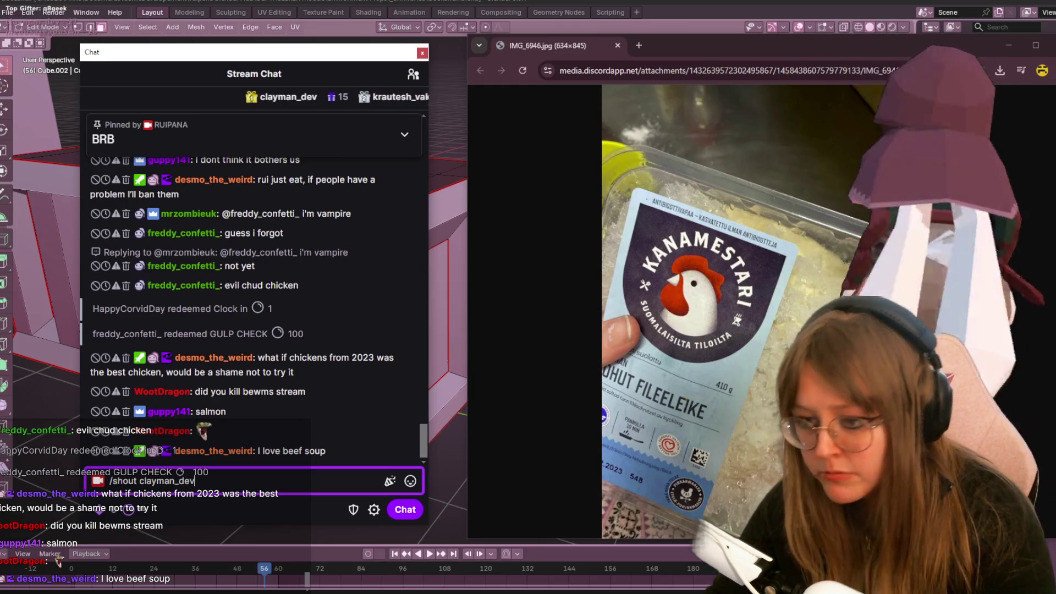
pyautogui.press('Return')
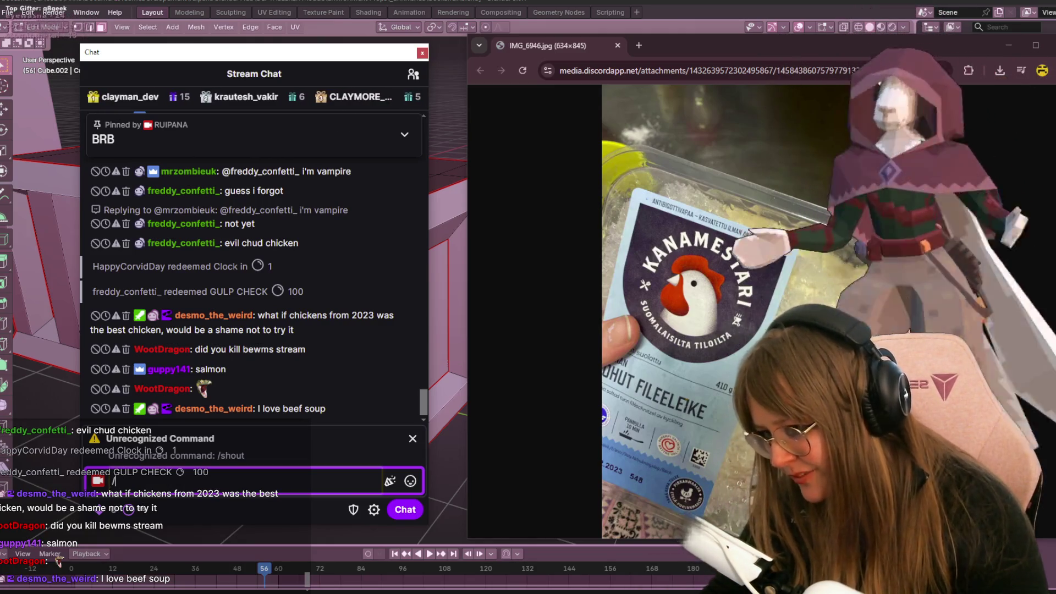
pyautogui.write('/shout')
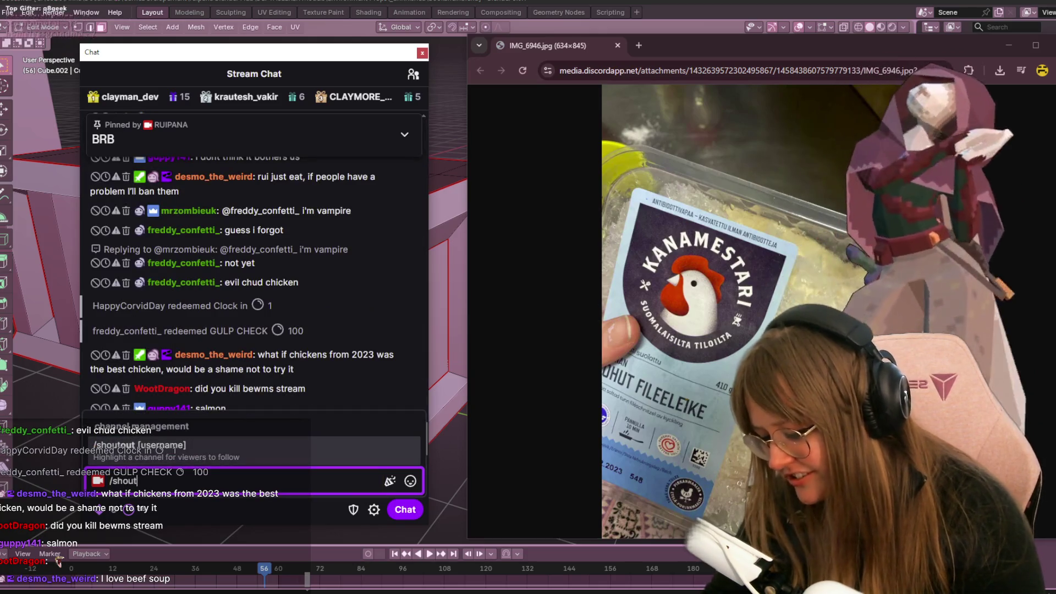
pyautogui.write('out ')
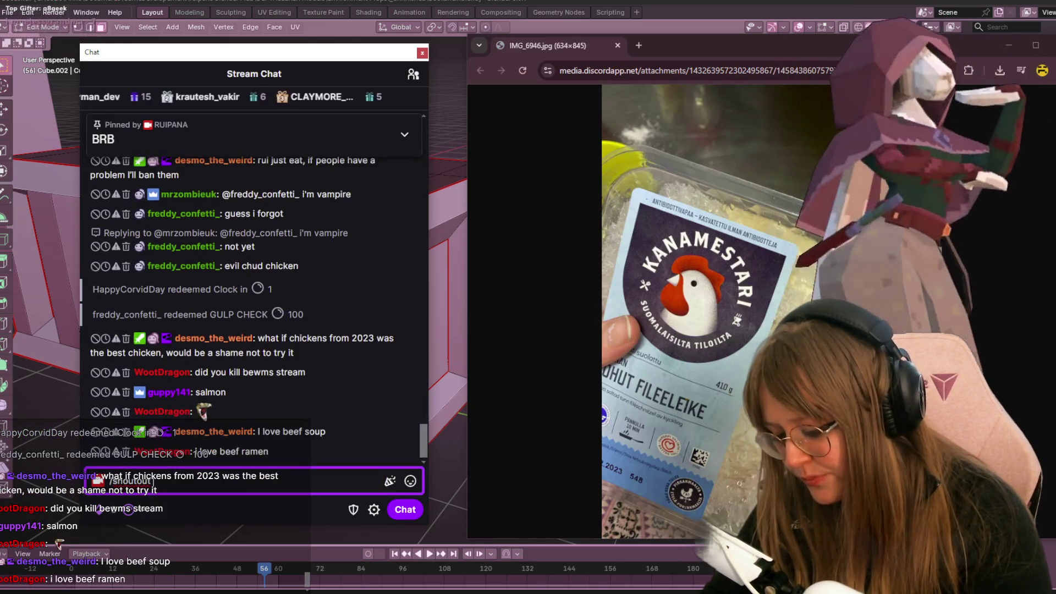
pyautogui.write('clayman_dev')
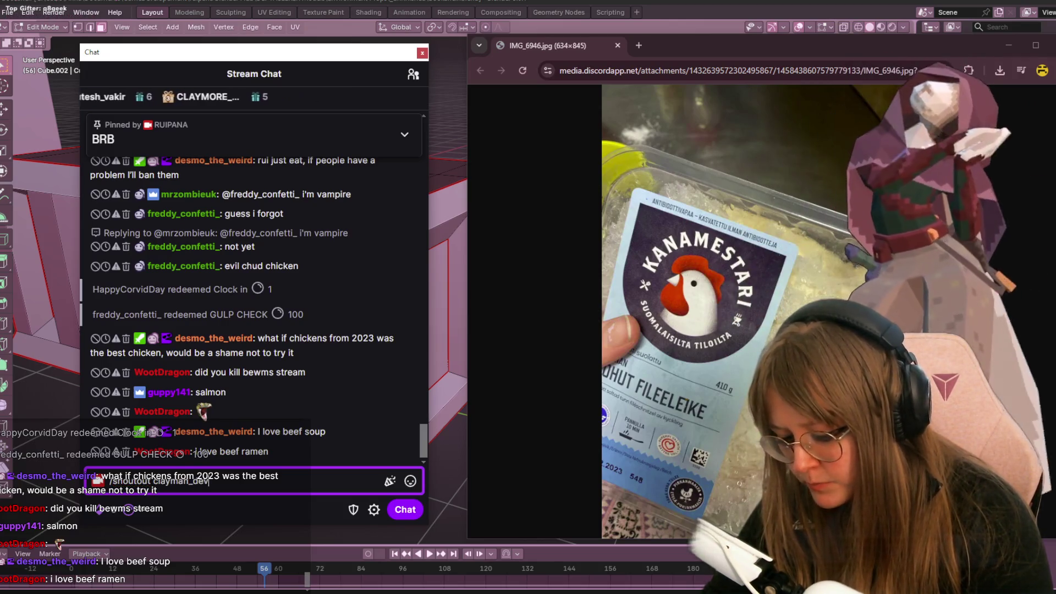
pyautogui.press('Return')
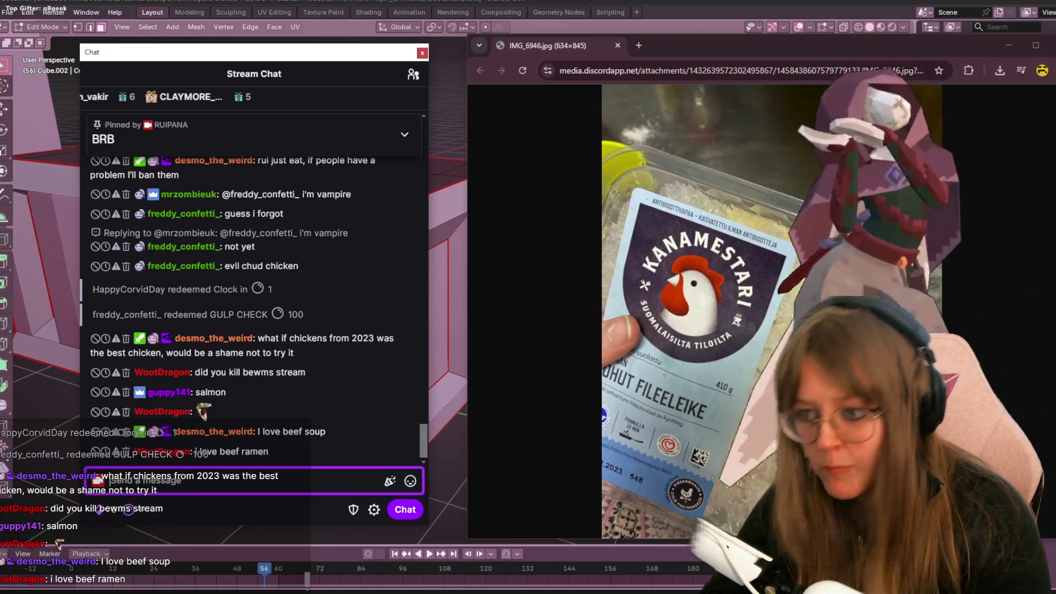